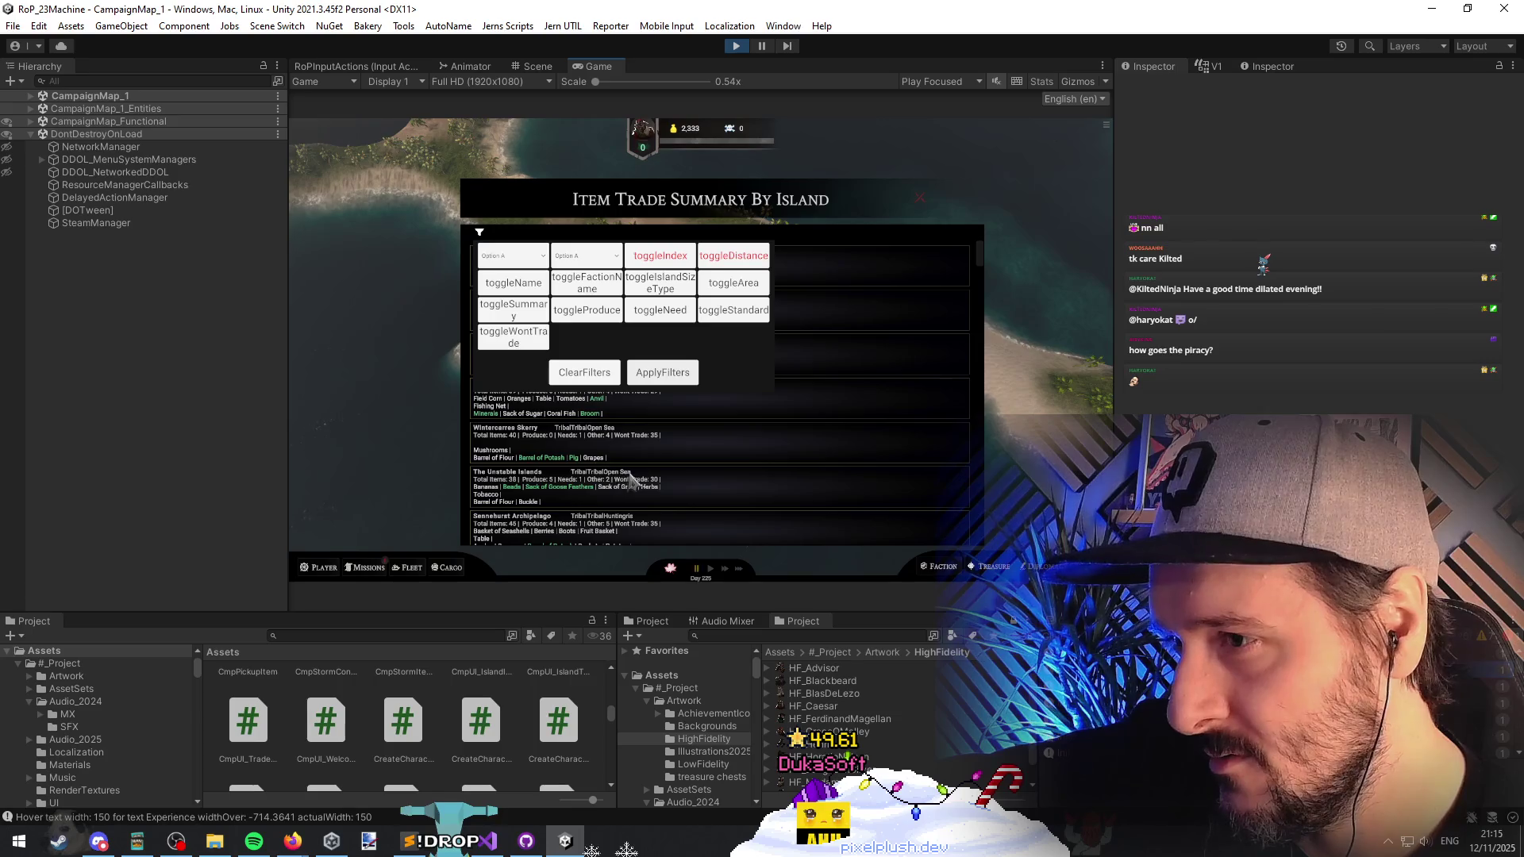
# Step: Switch from the running Unity editor to the island trade summary controller script in Visual Studio
pyautogui.hotkey('alt', 'Tab')
# Step: End the island size and faction name strings with ' \t' and delete the faction string's leading tabs
pyautogui.click(449, 308)
pyautogui.click(508, 292)
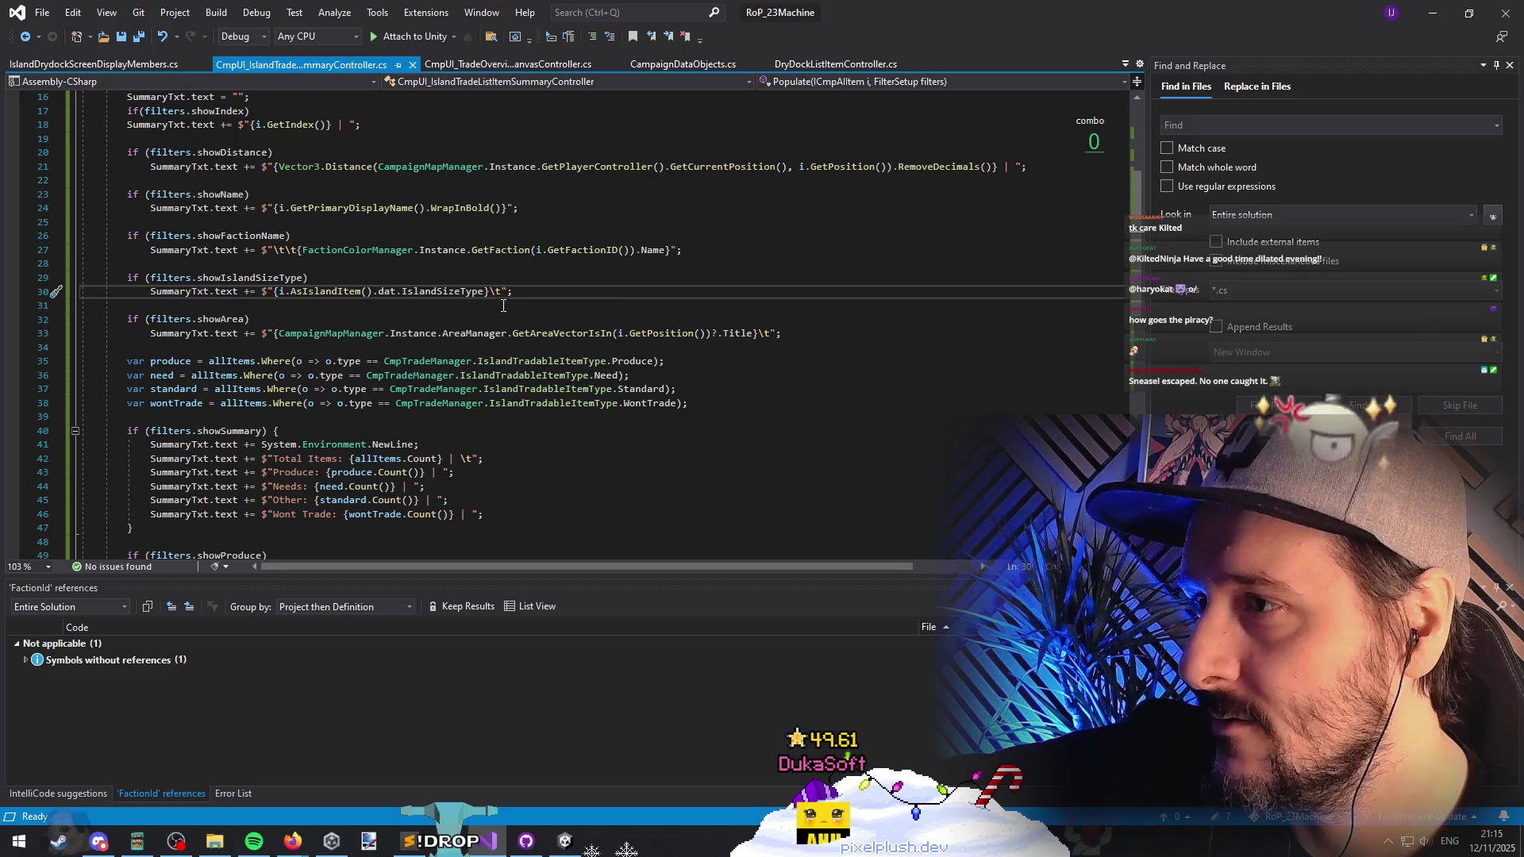
pyautogui.press('Up')
pyautogui.click(488, 297)
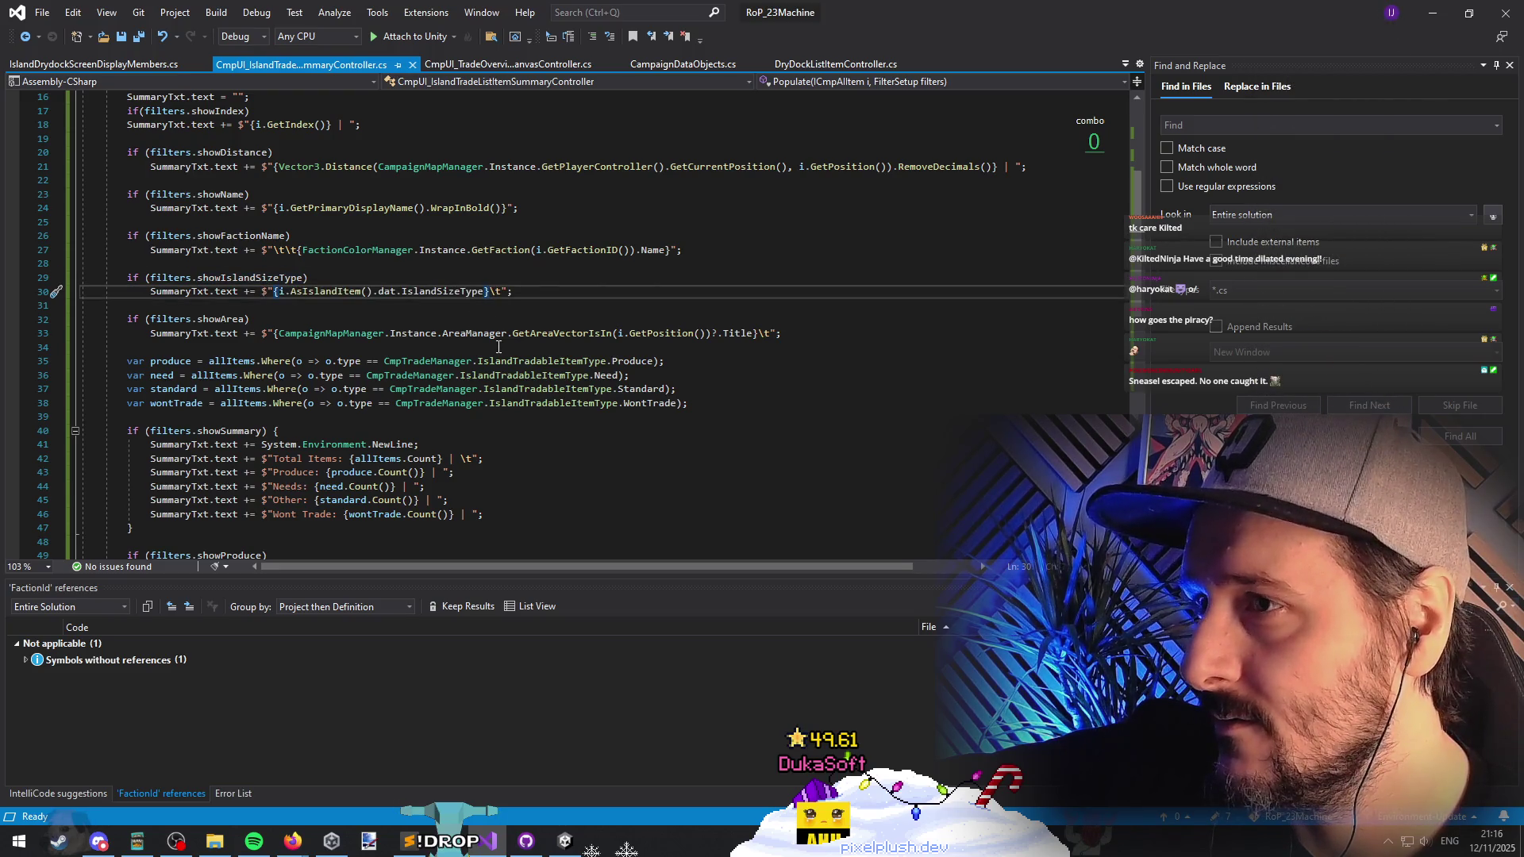
pyautogui.click(670, 250)
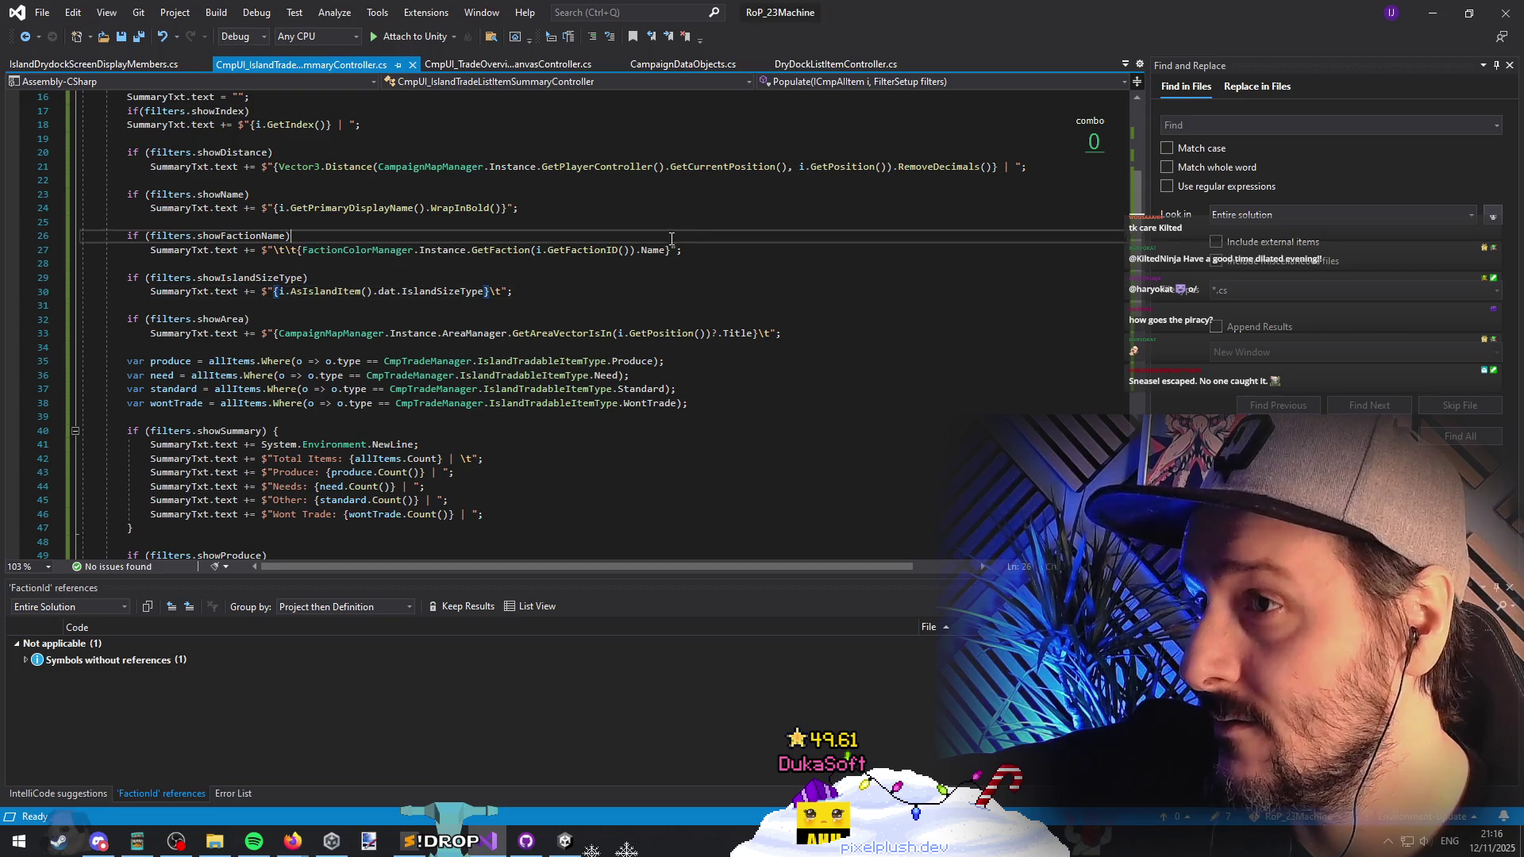
pyautogui.write('z')
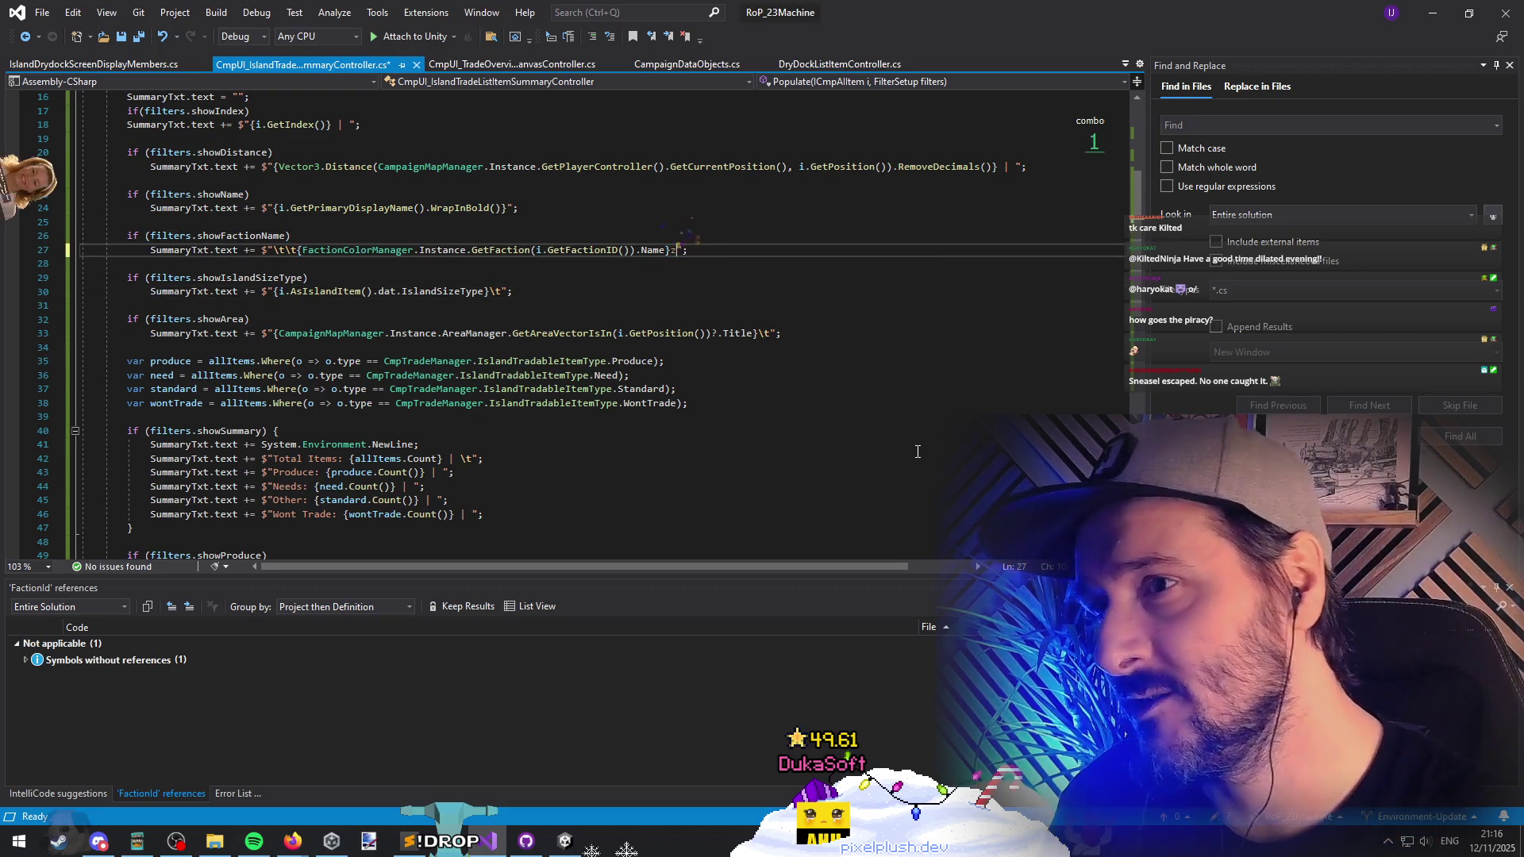
pyautogui.press('Down')
pyautogui.press('Down')
pyautogui.press('Down')
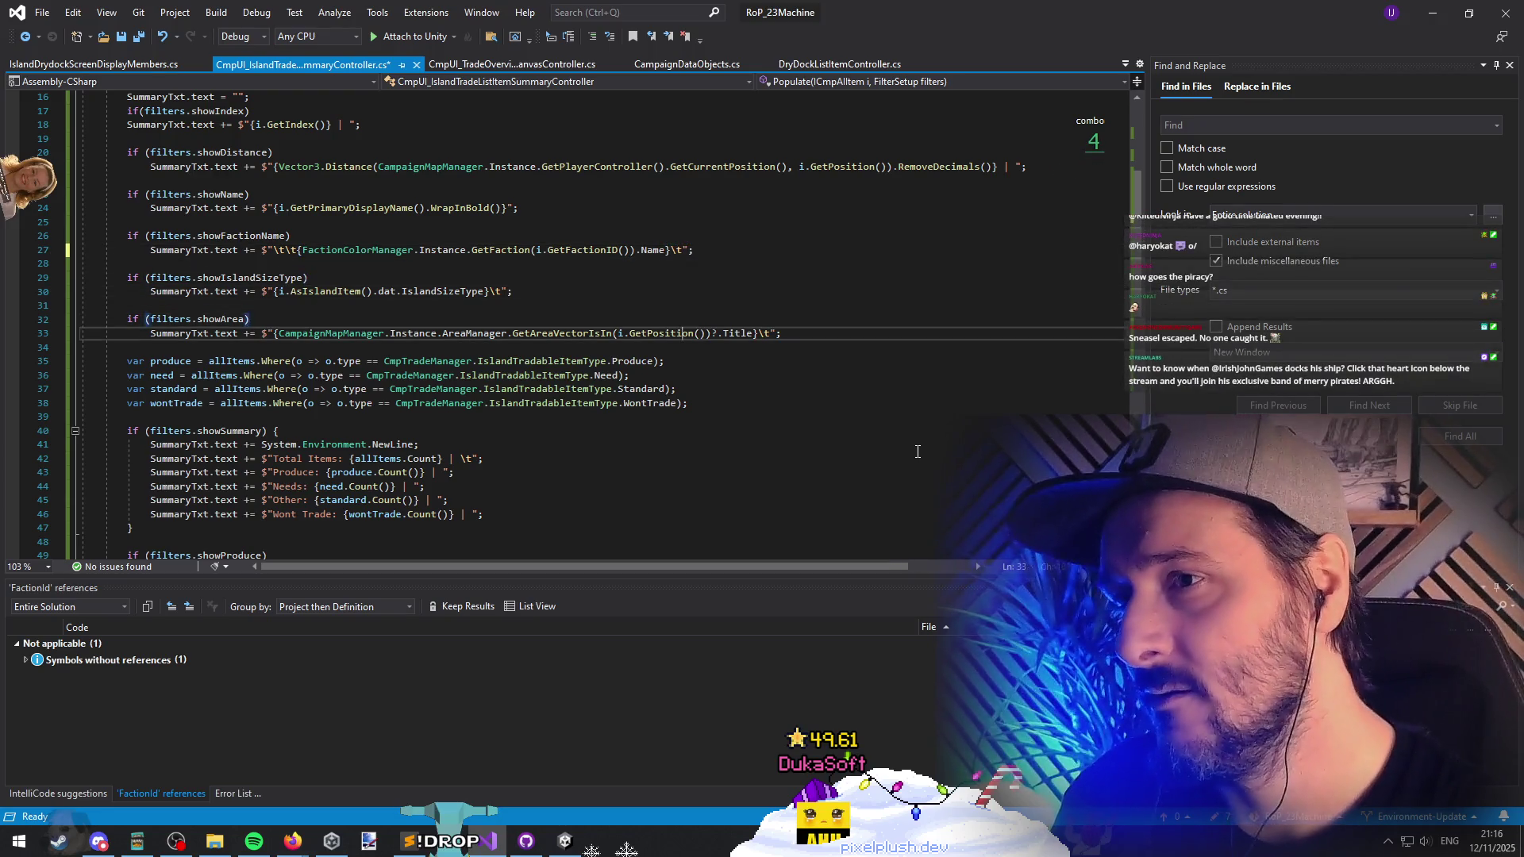
pyautogui.press('Up')
pyautogui.press('Up')
pyautogui.press('Up')
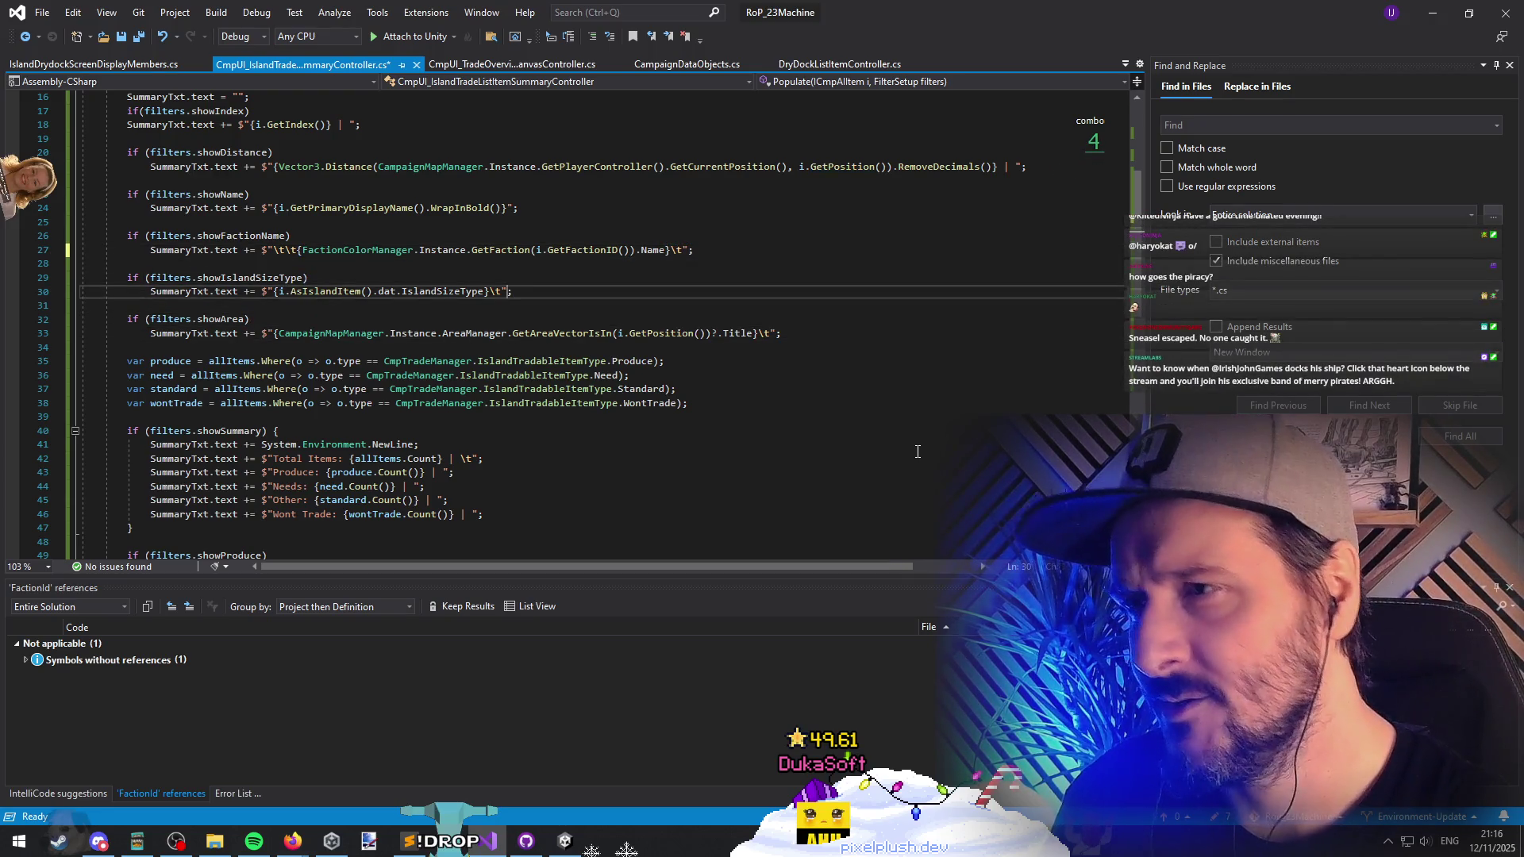
pyautogui.press('Up')
pyautogui.press('Up')
pyautogui.press('Up')
pyautogui.press('End')
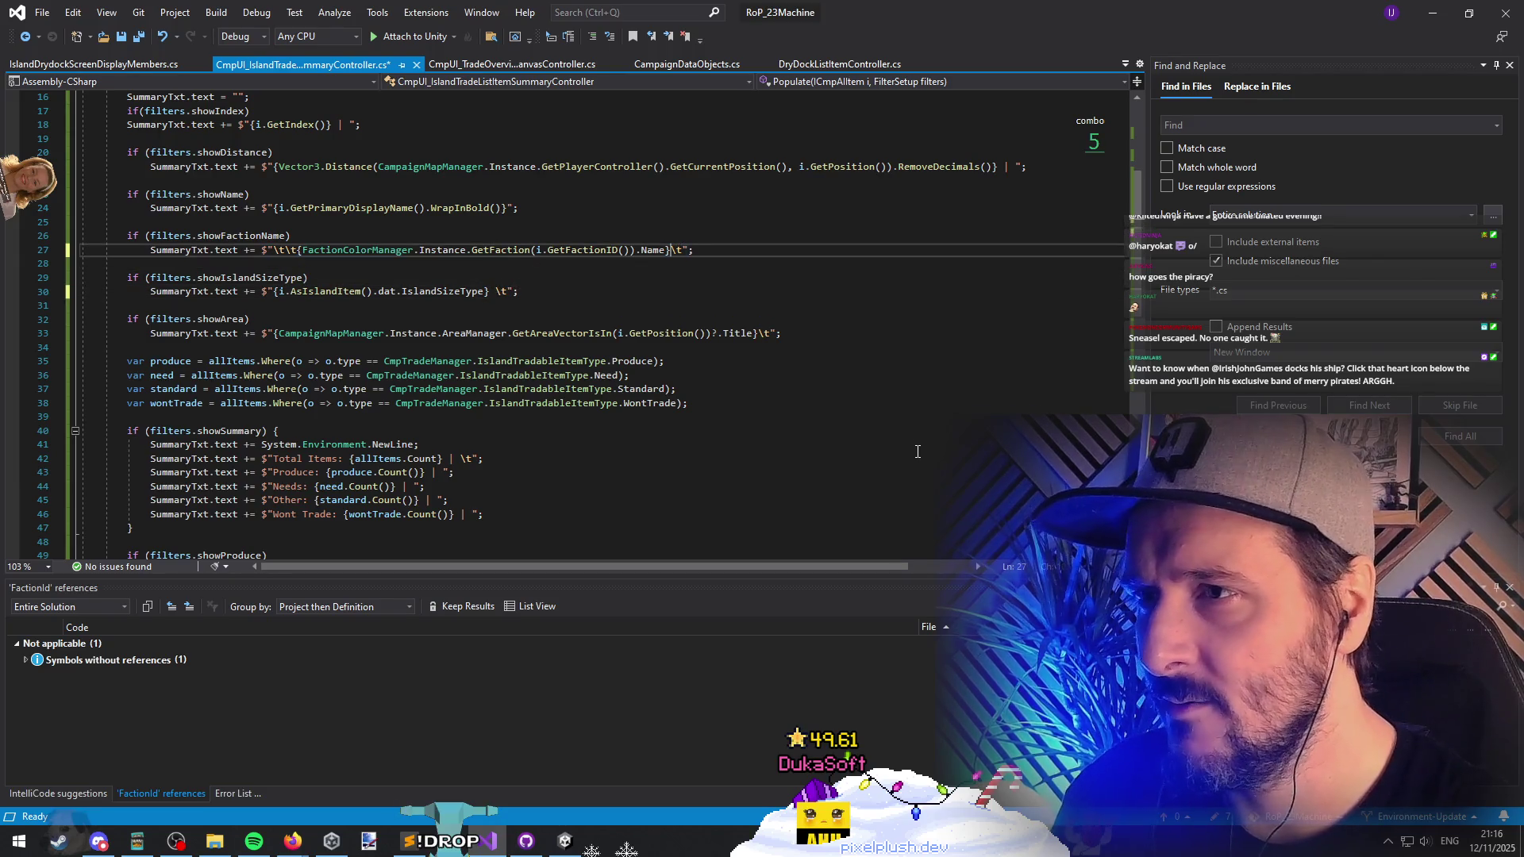
pyautogui.press('Down')
pyautogui.press('Down')
pyautogui.press('Down')
pyautogui.press('Down')
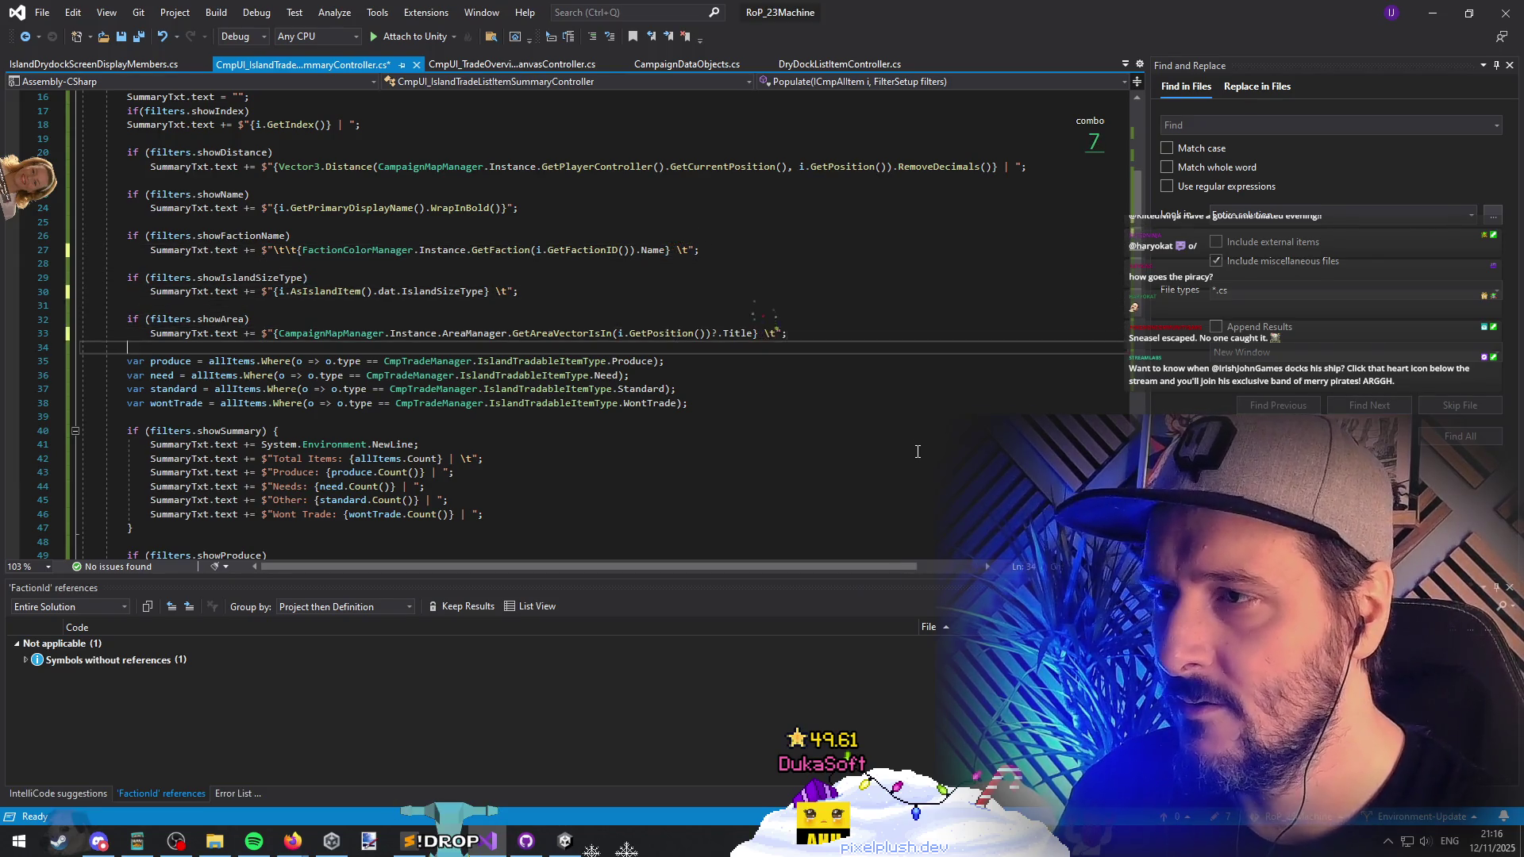
pyautogui.click(445, 272)
pyautogui.click(298, 250)
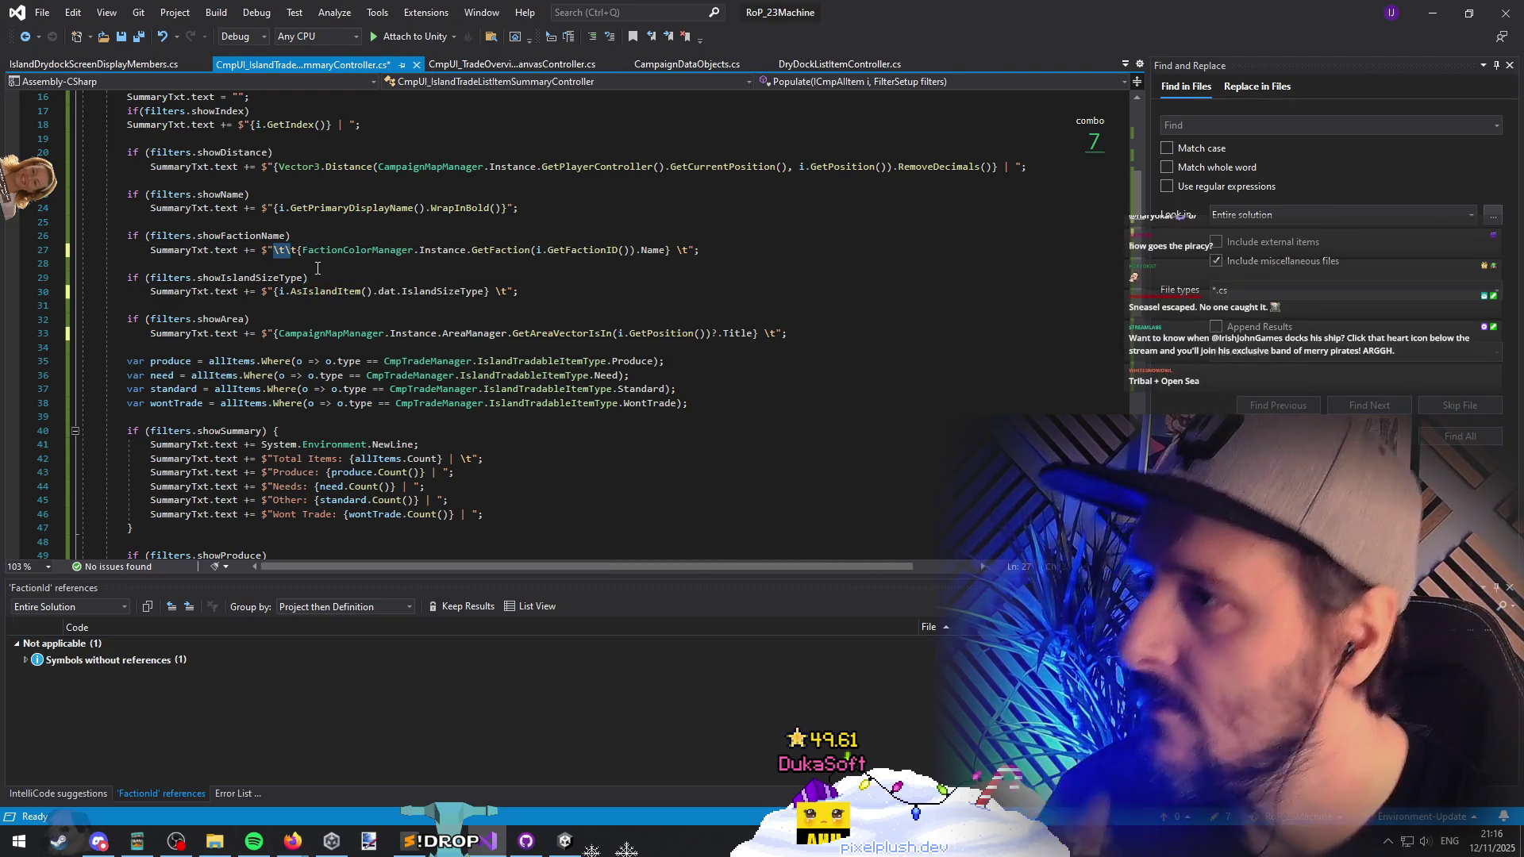
pyautogui.press('BackSpace')
pyautogui.press('BackSpace')
pyautogui.press('BackSpace')
pyautogui.click(317, 267)
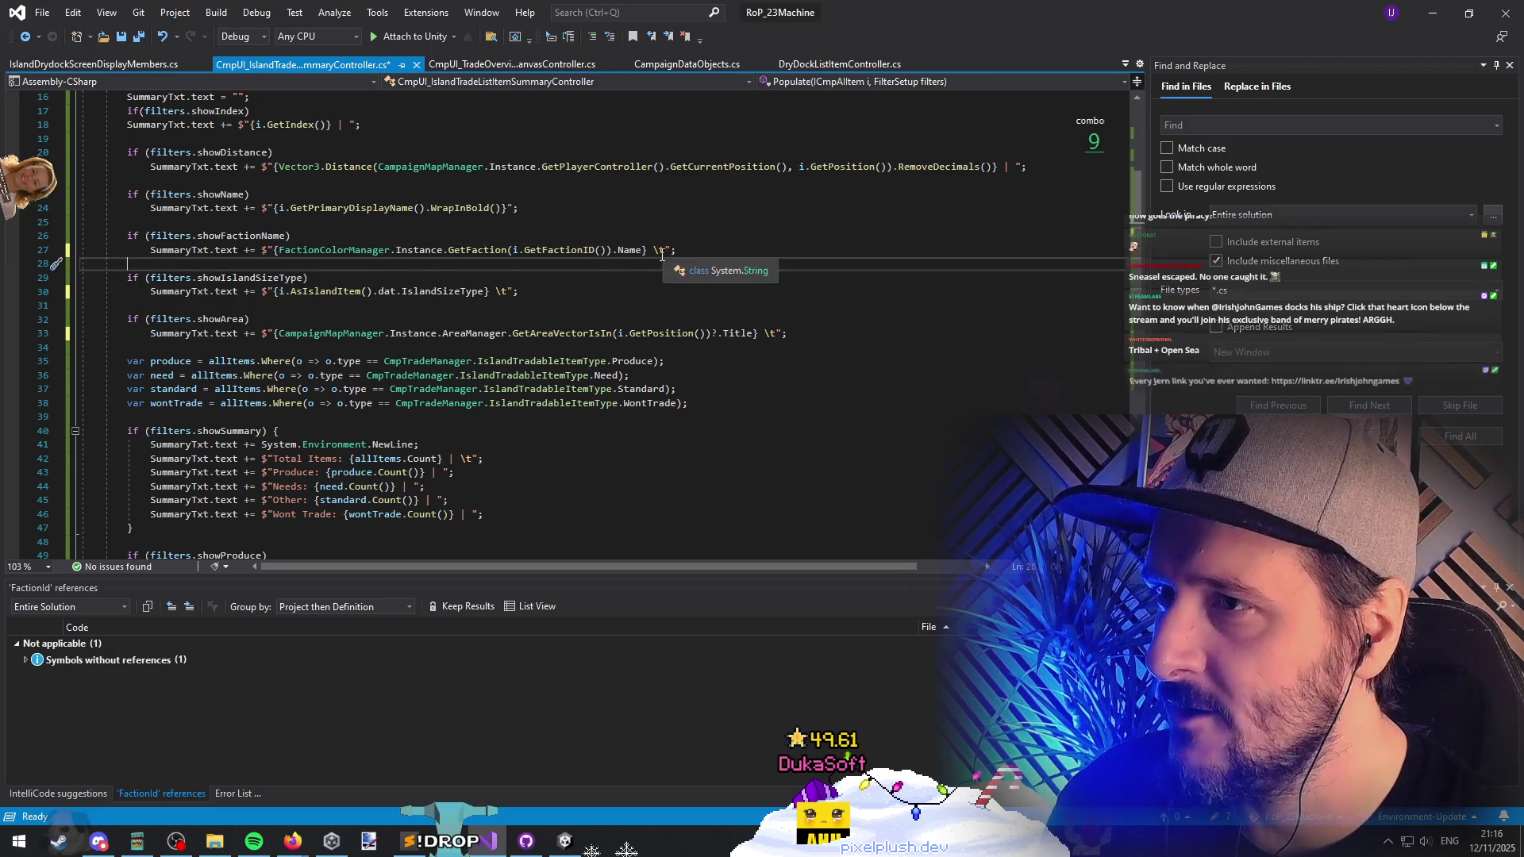
# Step: End the name string with ' \t' and adjust the distance and trade list output lines
pyautogui.click(508, 208)
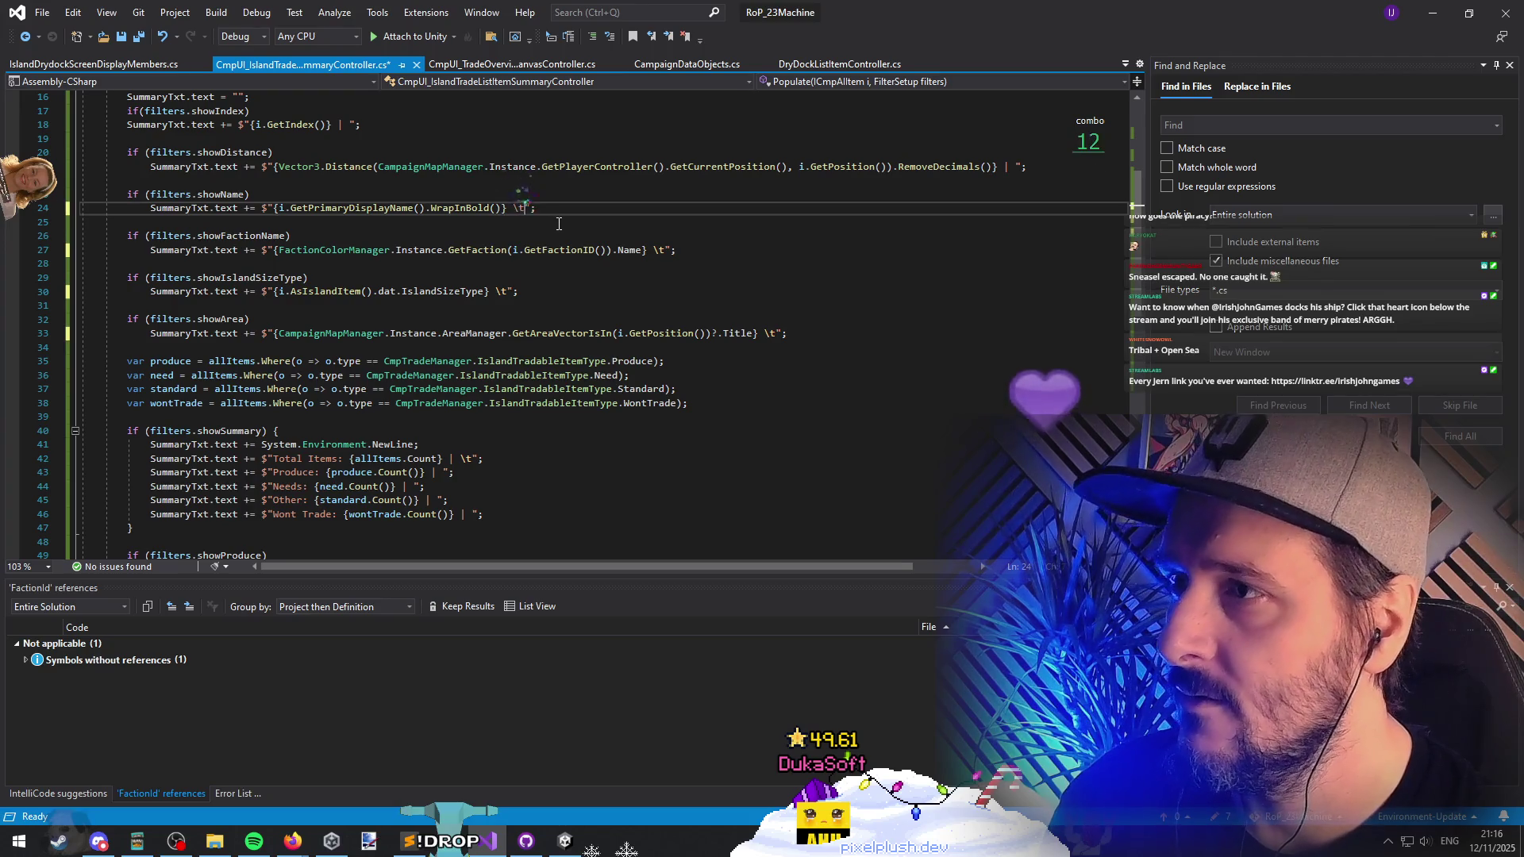
pyautogui.moveTo(127, 180)
pyautogui.mouseDown()
pyautogui.moveTo(278, 294)
pyautogui.moveTo(441, 183)
pyautogui.mouseUp()
pyautogui.scroll(2, 714, 222)
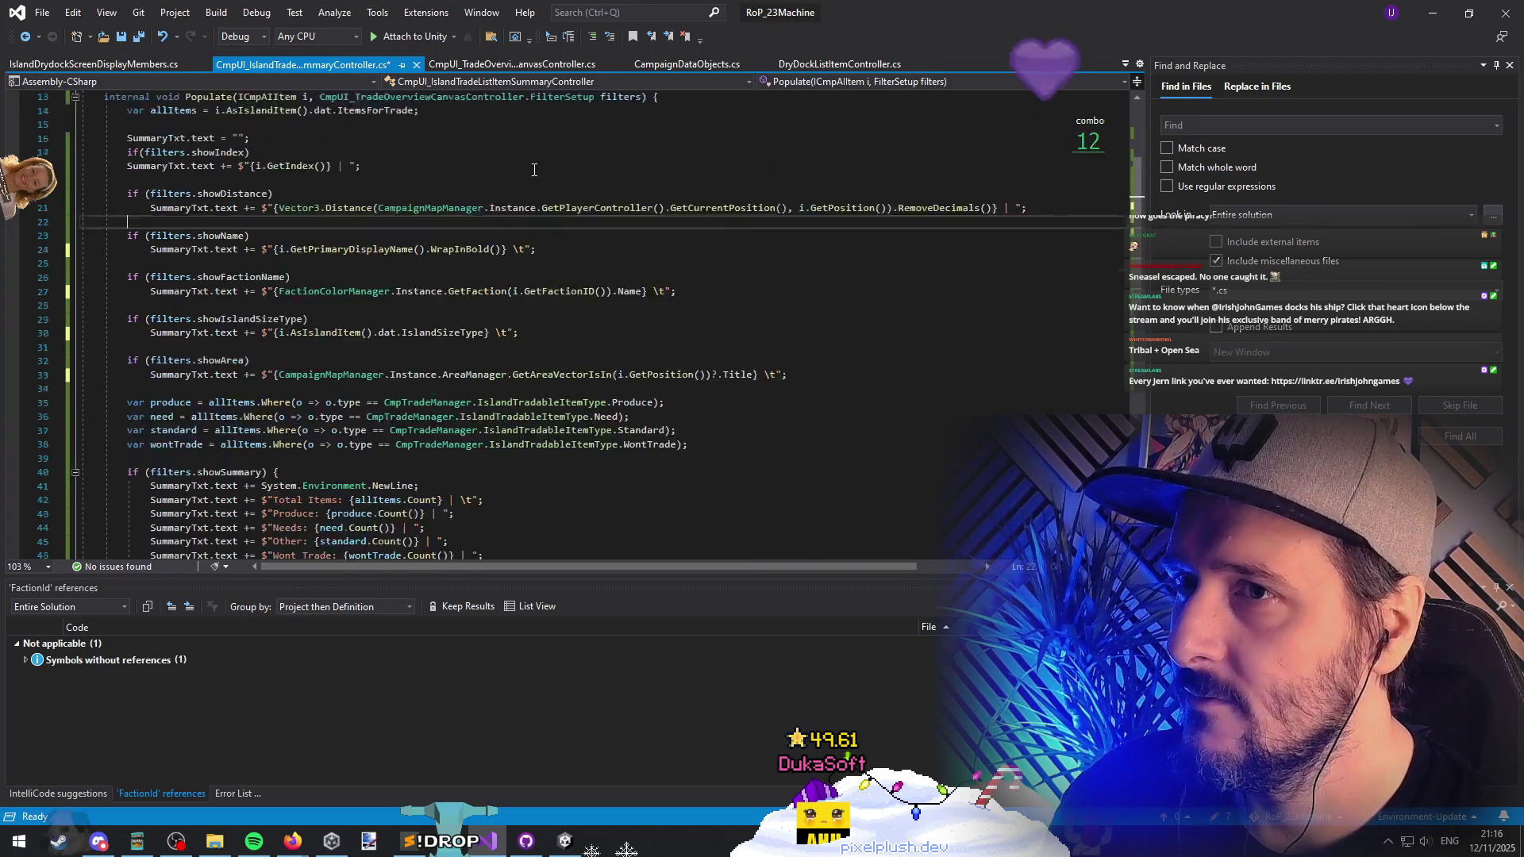
pyautogui.click(1013, 259)
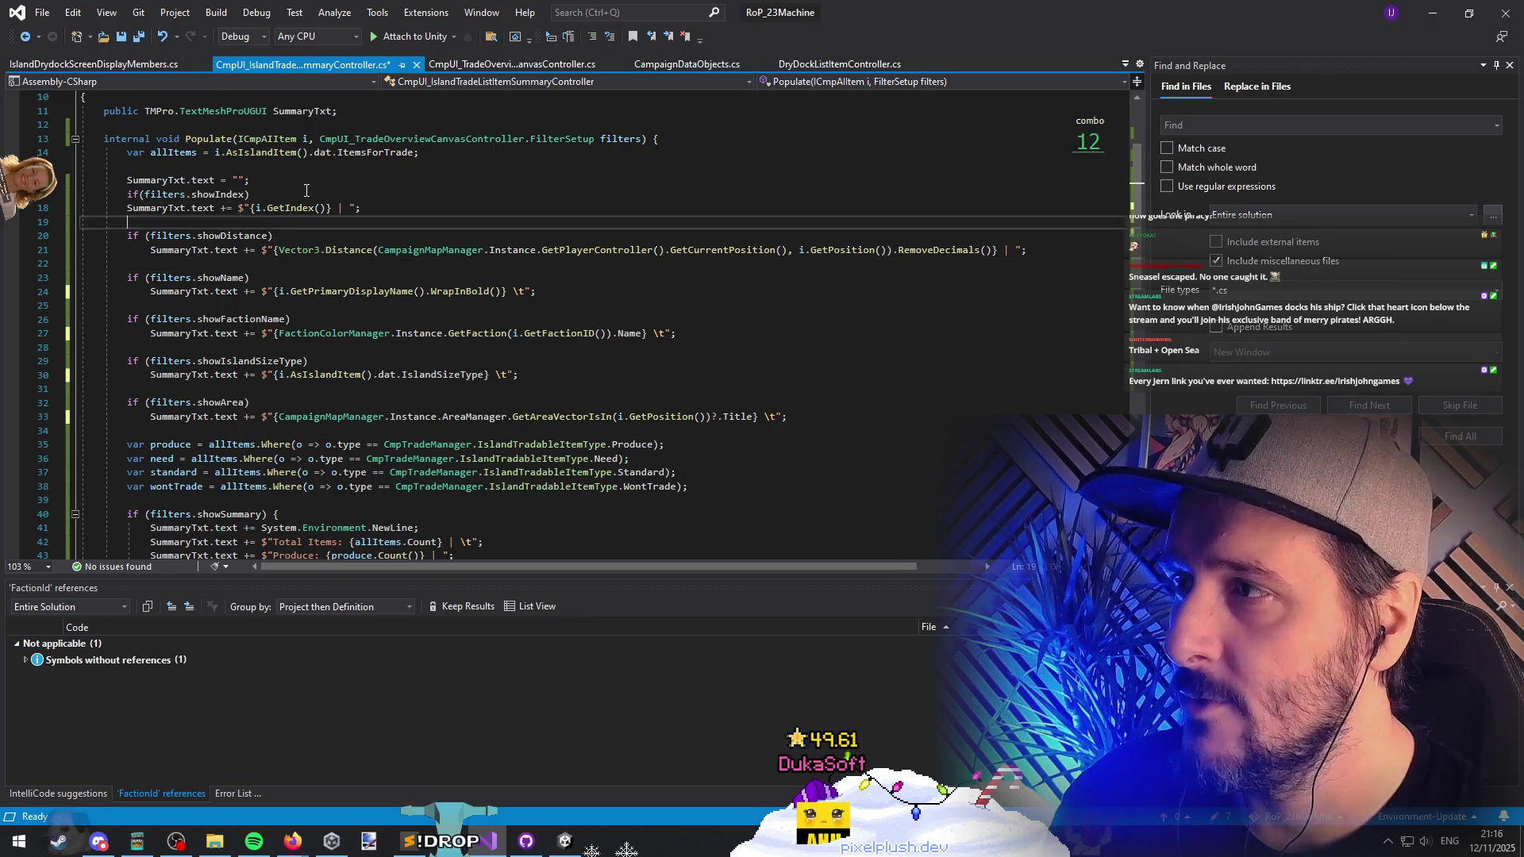
pyautogui.scroll(-4, 485, 372)
pyautogui.click(472, 329)
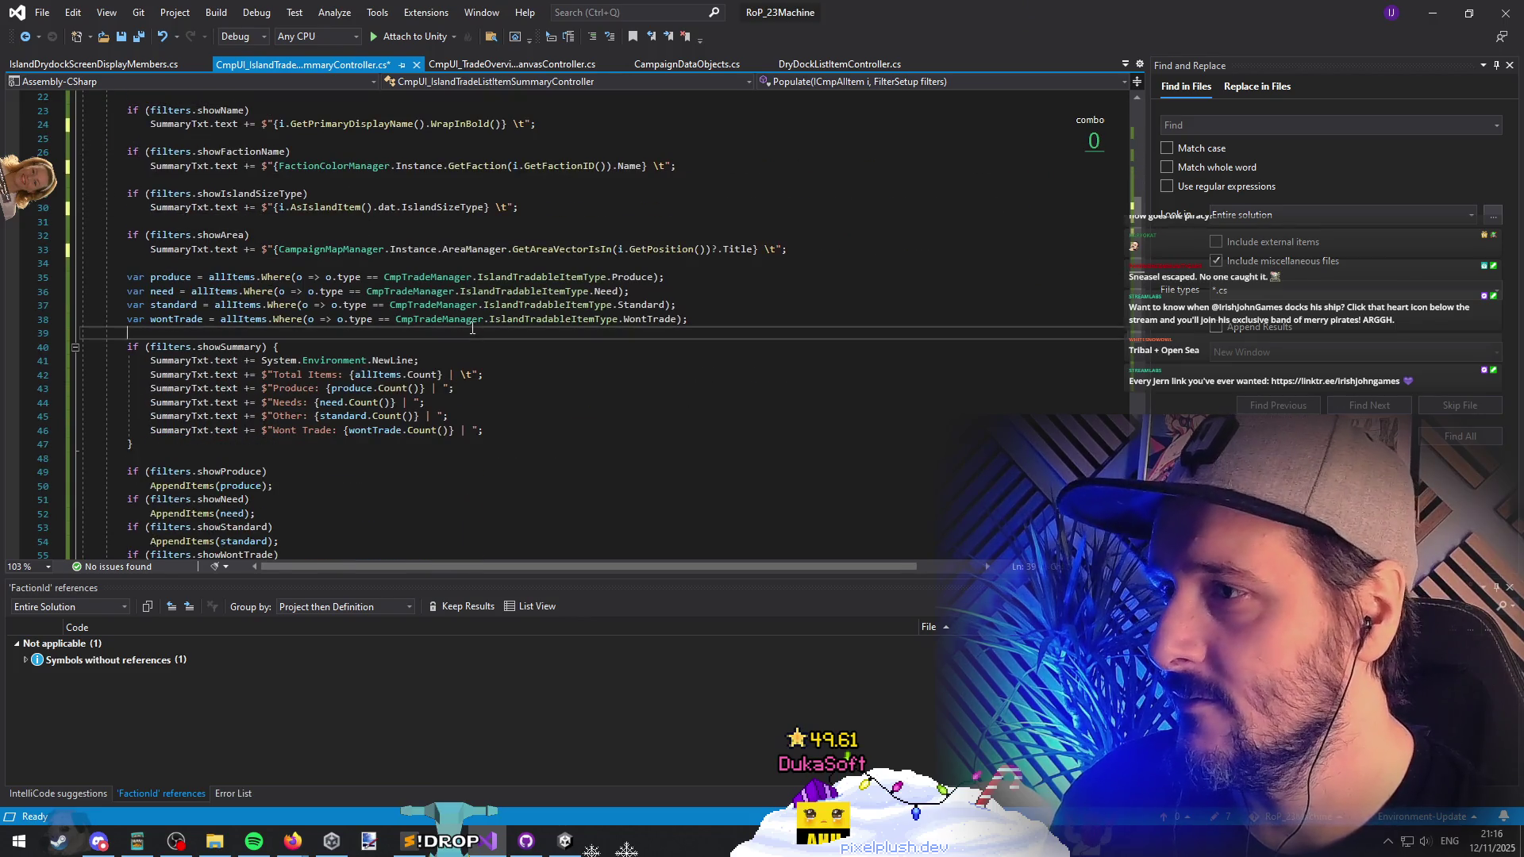
pyautogui.click(830, 321)
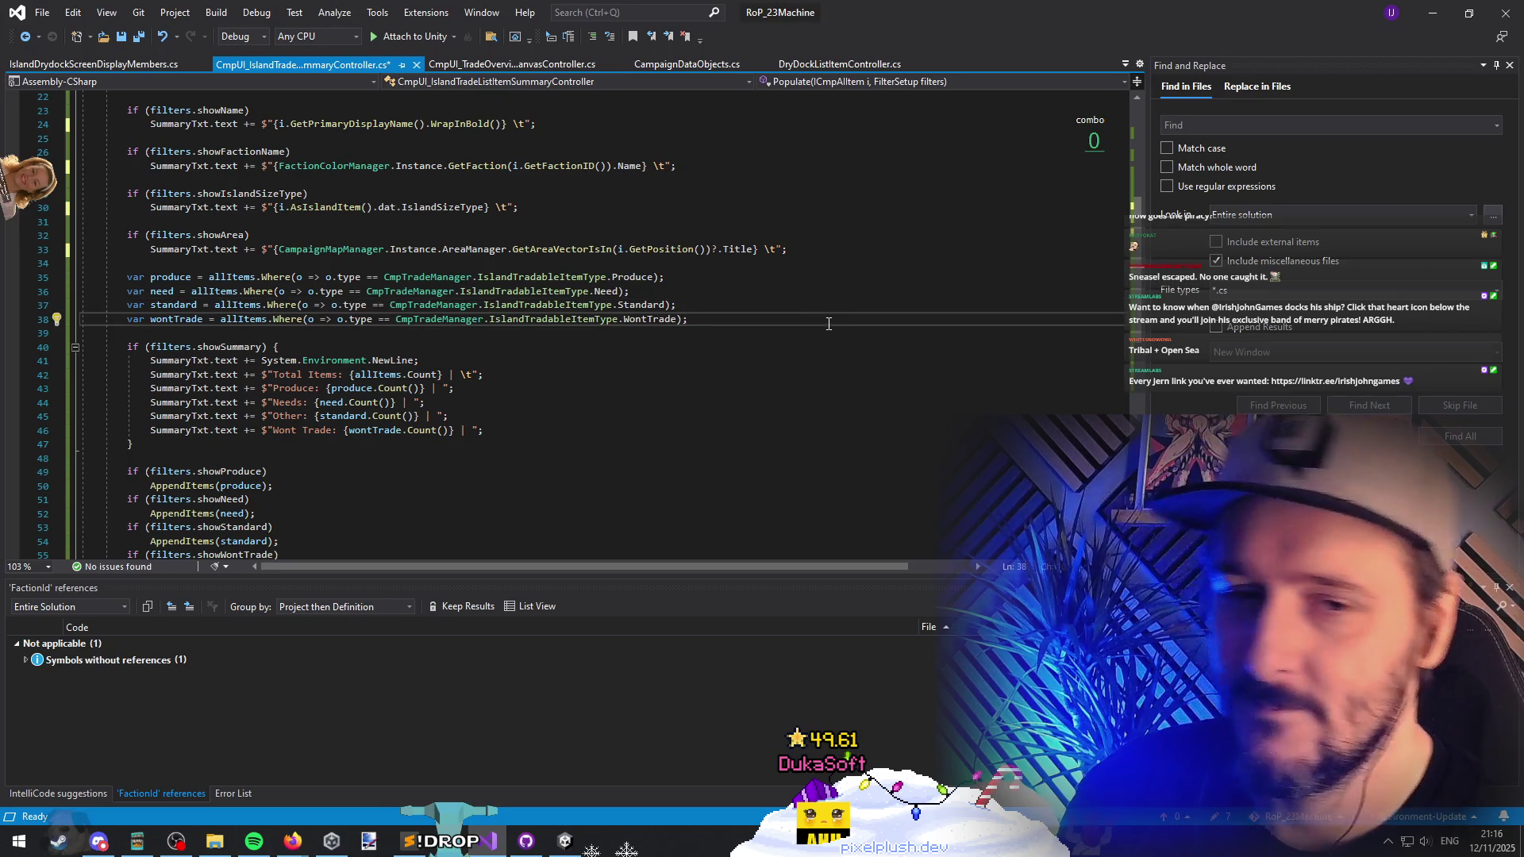
# Step: Save the summary controller script, stop Unity's play session, and return to Visual Studio
pyautogui.hotkey('ctrl', 's')
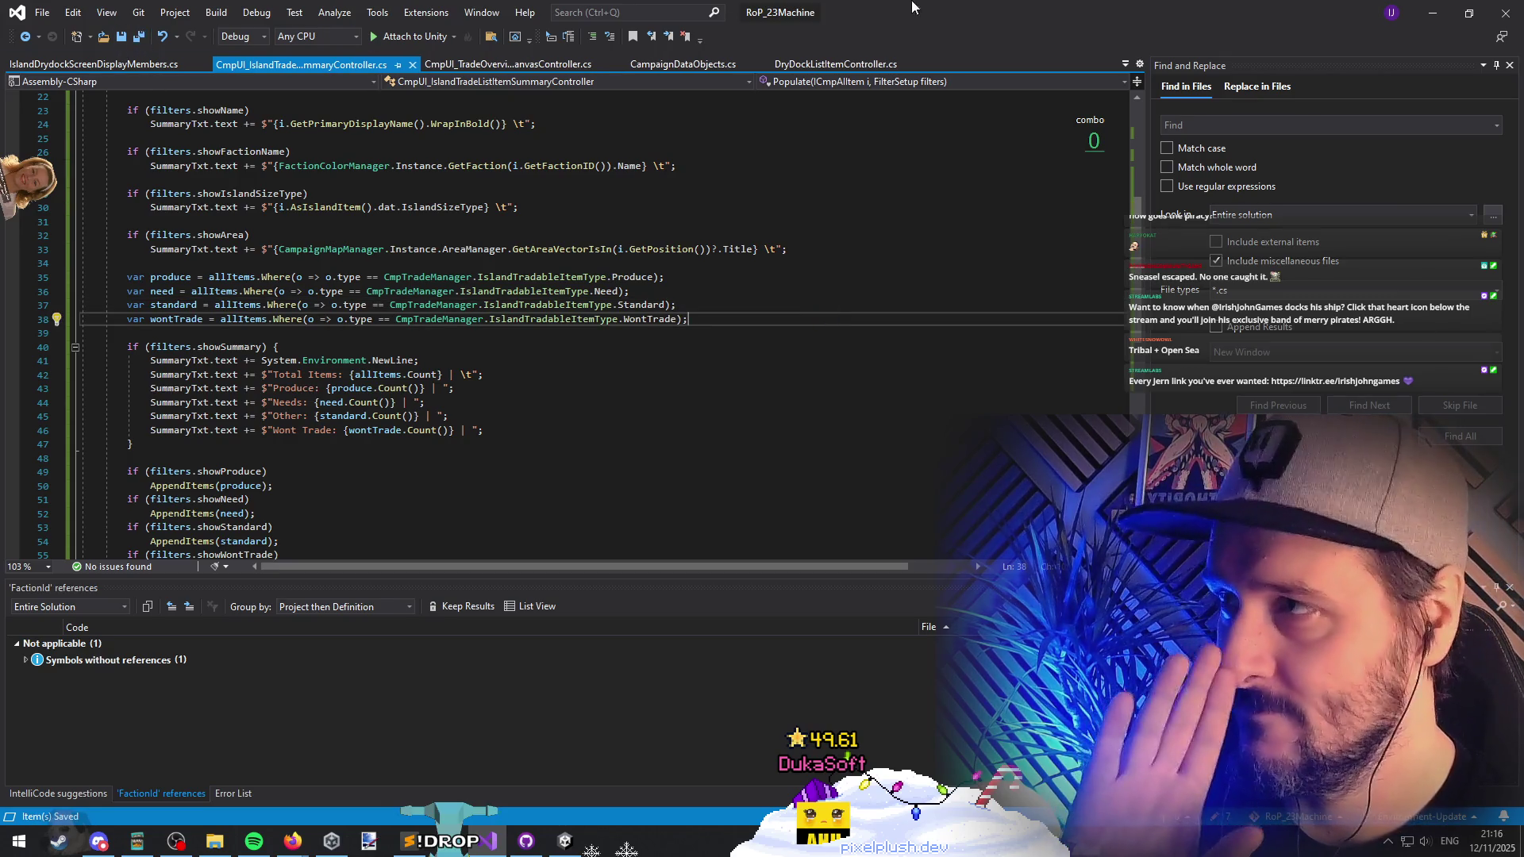
pyautogui.click(1434, 12)
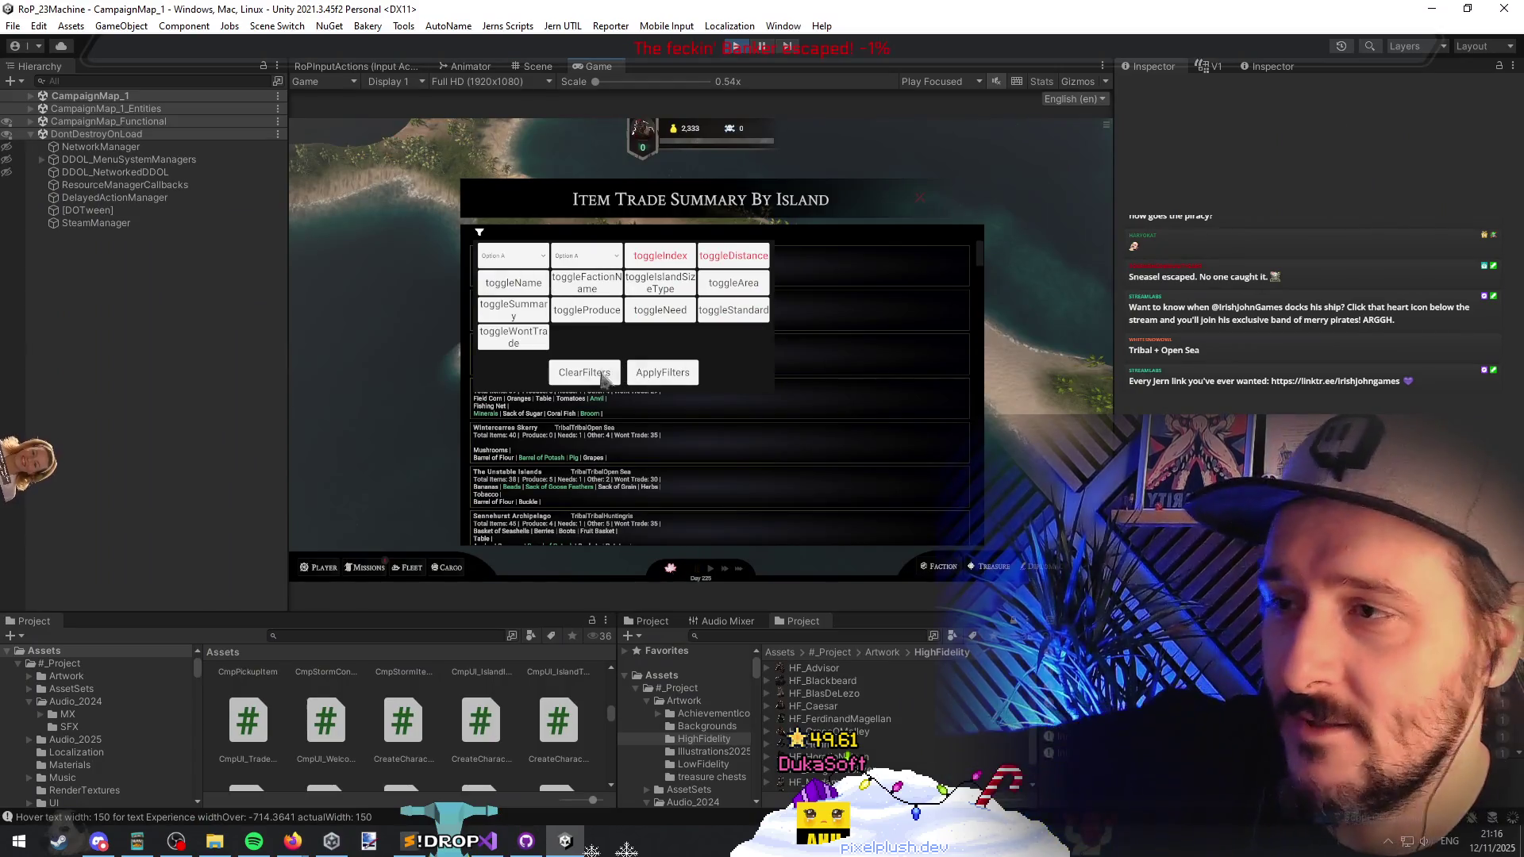
pyautogui.click(736, 46)
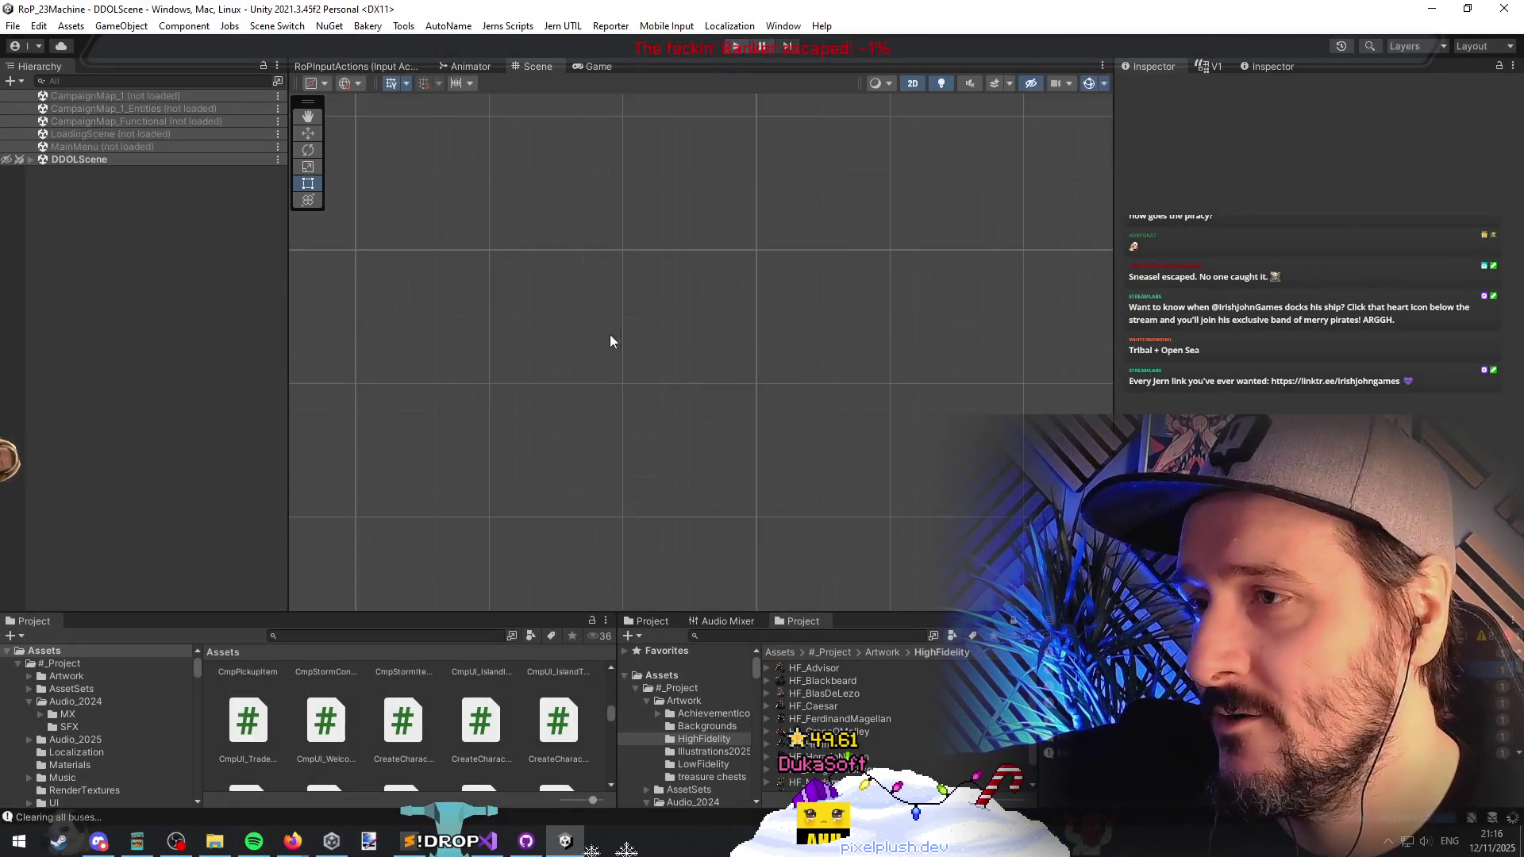
pyautogui.hotkey('alt', 'Tab')
pyautogui.hotkey('ctrl', 'Tab')
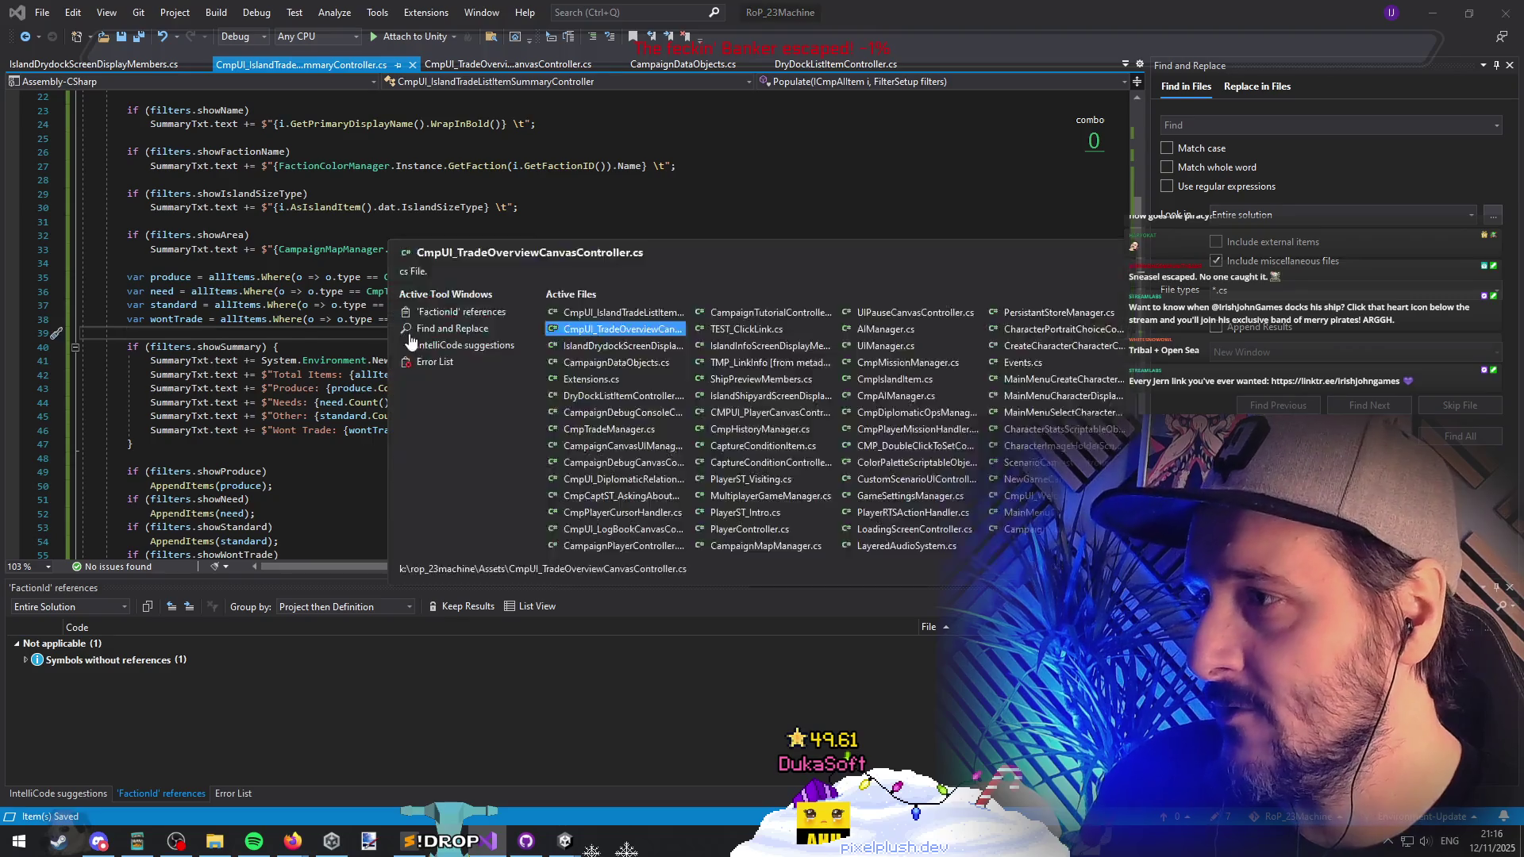
# Step: Append ', ClearFilter' to the Button field line in FilterSetup and save the script
pyautogui.click(325, 296)
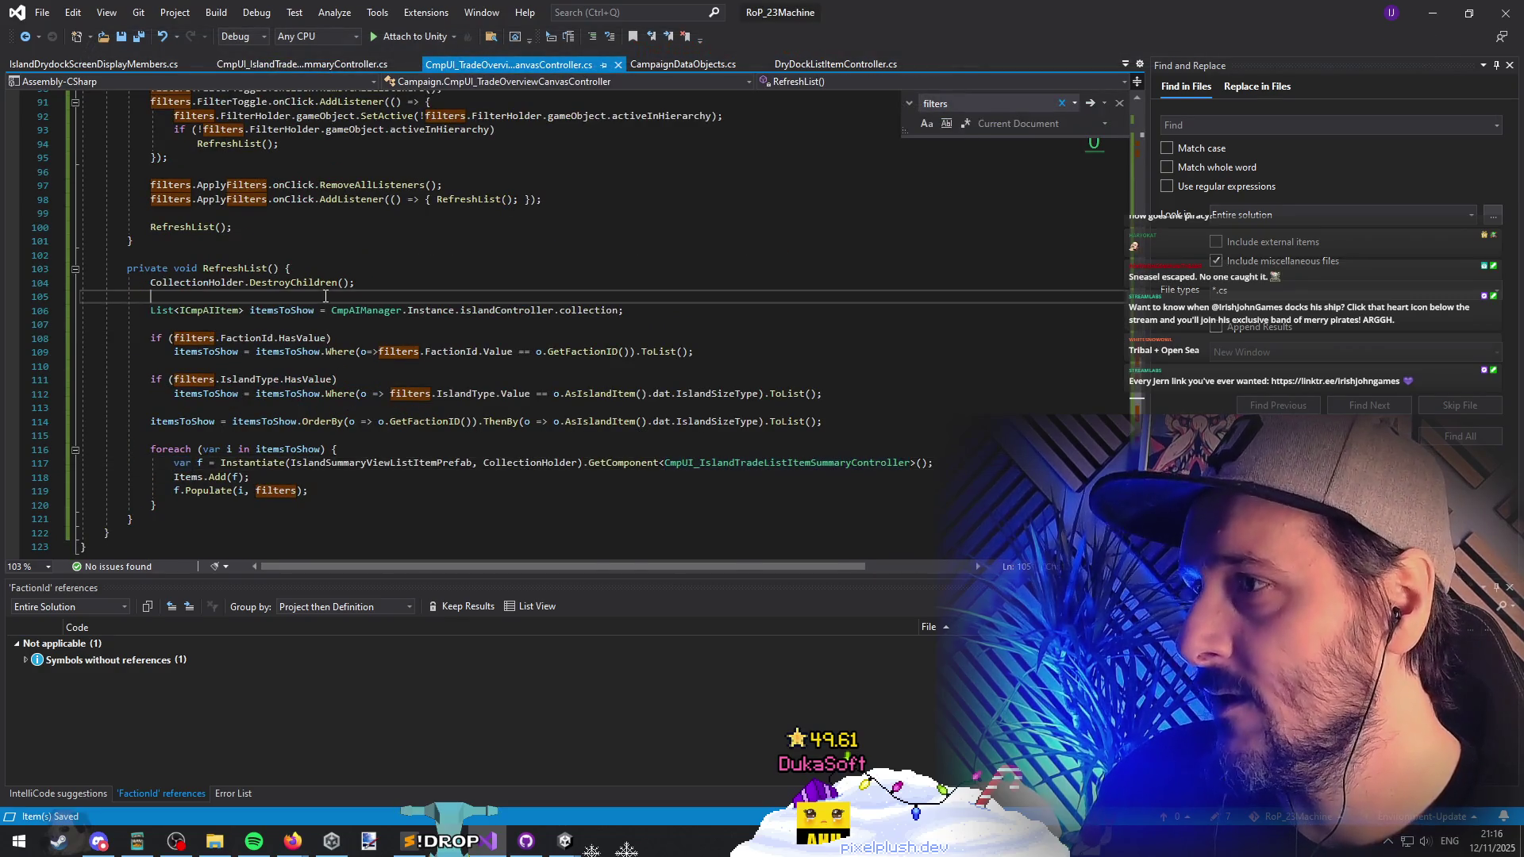
pyautogui.scroll(6, 344, 297)
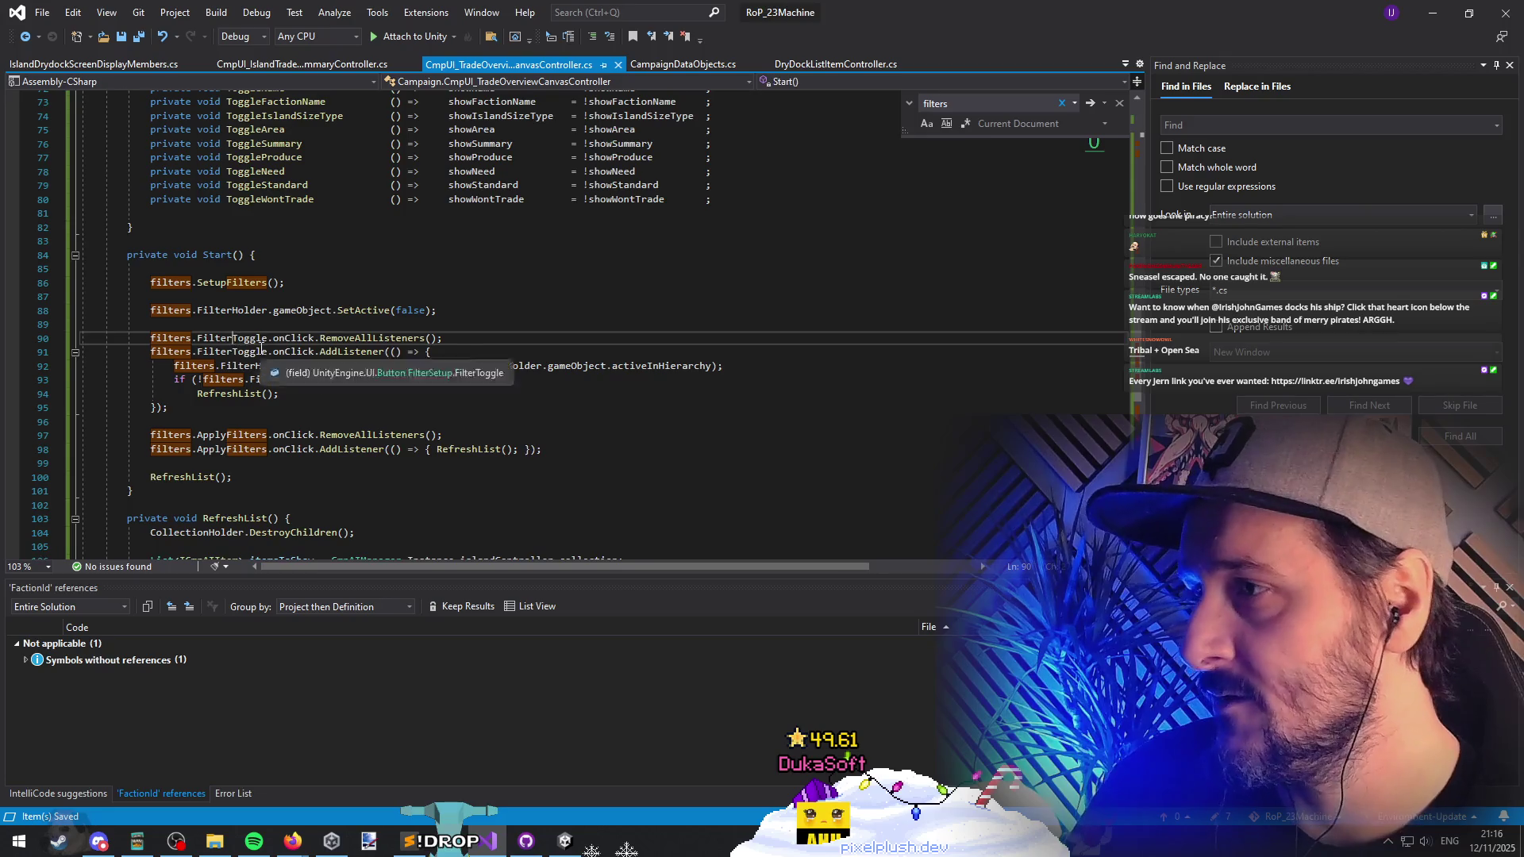
pyautogui.keyDown('ctrl'); pyautogui.click(234, 341); pyautogui.keyUp('ctrl')
pyautogui.click(521, 324)
pyautogui.write(', ApplyFilters, c;')
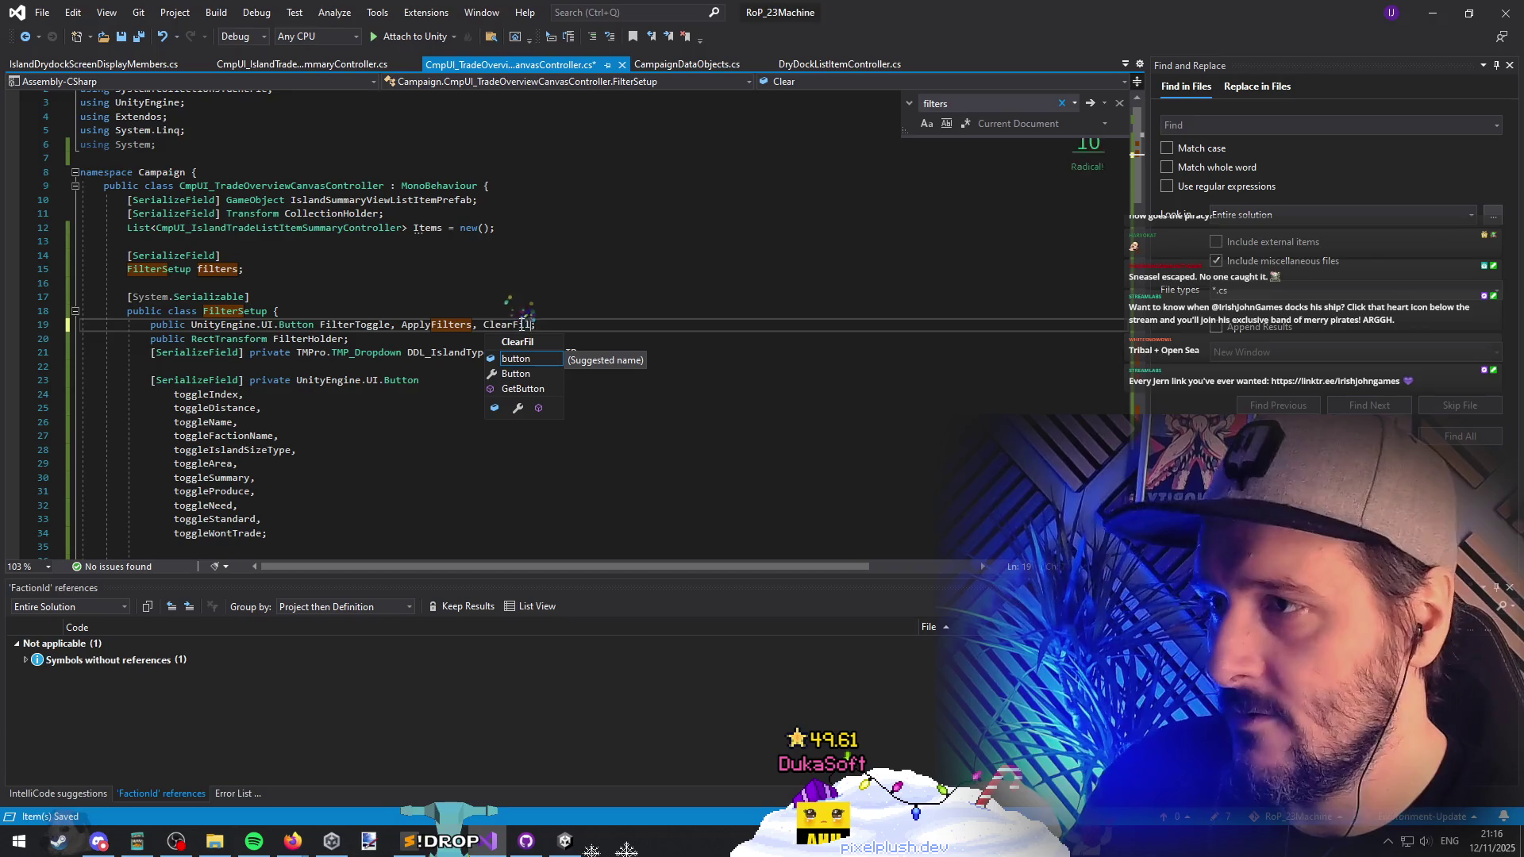
pyautogui.press('Escape')
pyautogui.hotkey('ctrl', 's')
pyautogui.press('Down')
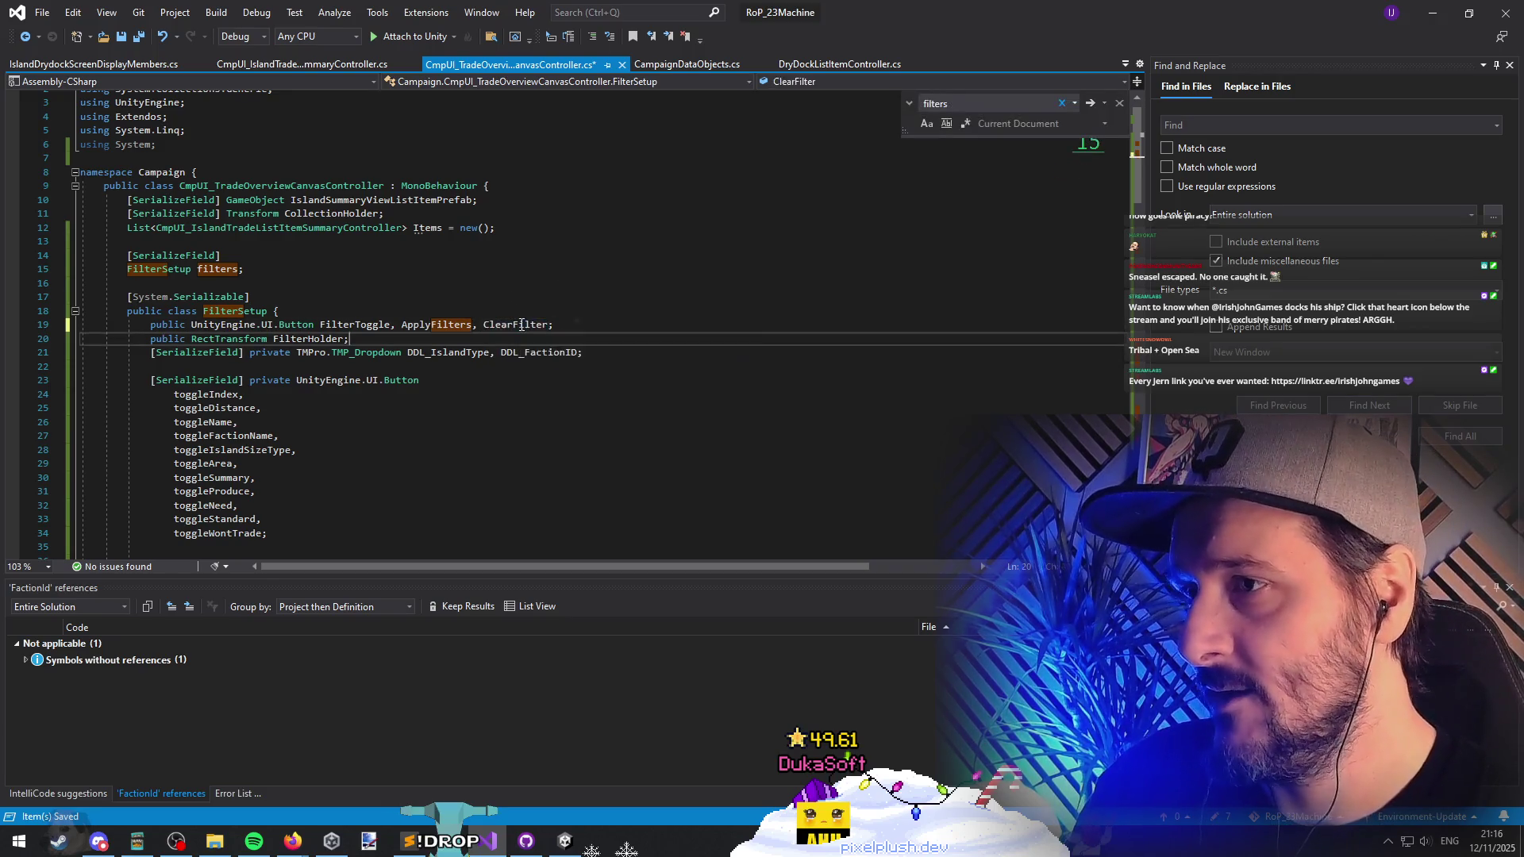
pyautogui.keyDown('ctrl'); pyautogui.click(518, 326); pyautogui.keyUp('ctrl')
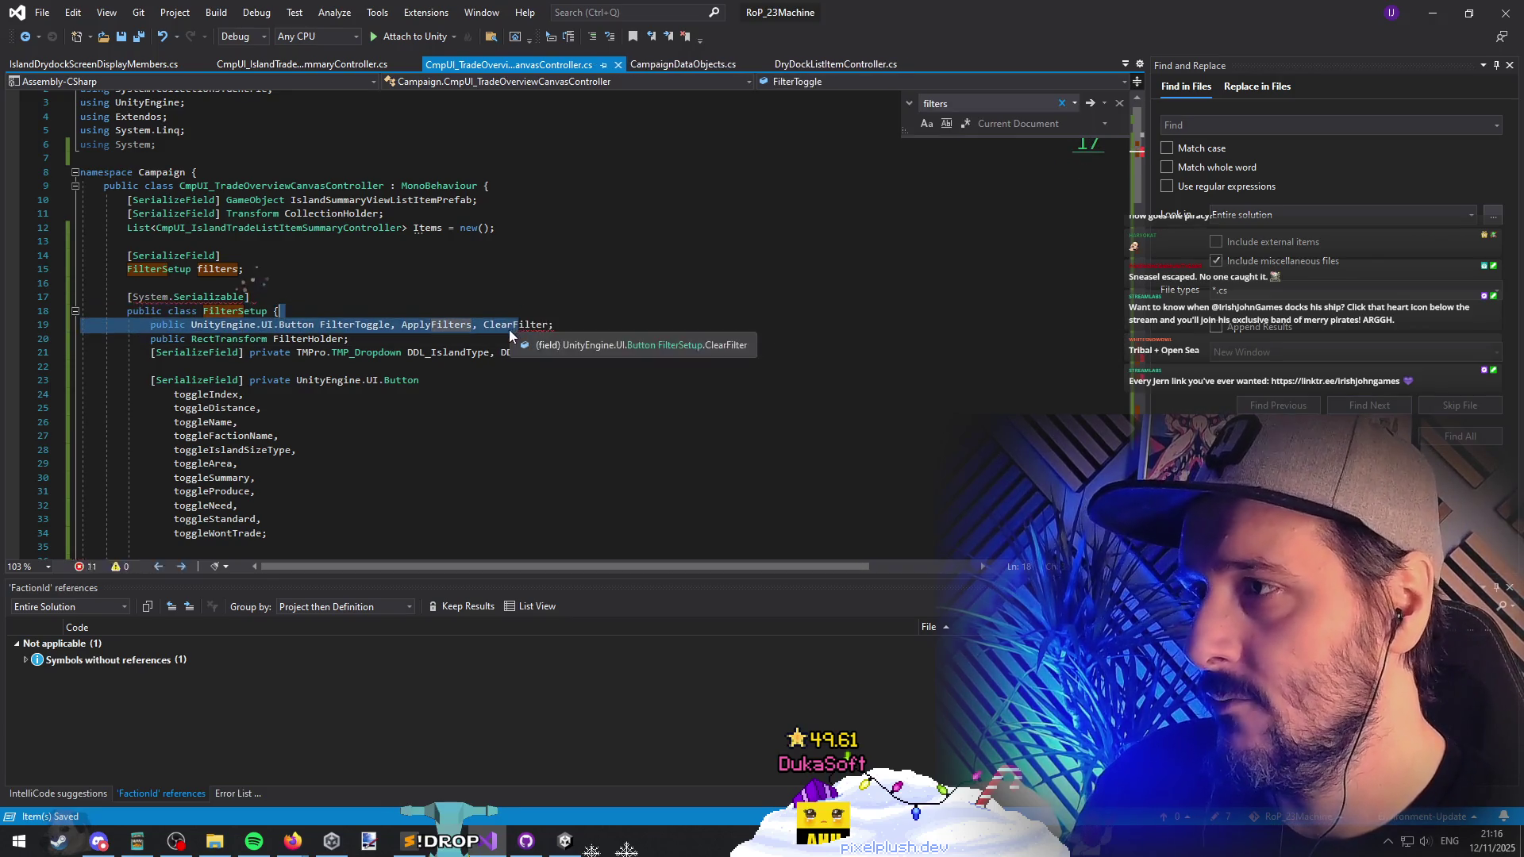
# Step: Insert a blank line above SetupFilters for a new method
pyautogui.click(421, 423)
pyautogui.scroll(-12, 420, 436)
pyautogui.scroll(4, 420, 442)
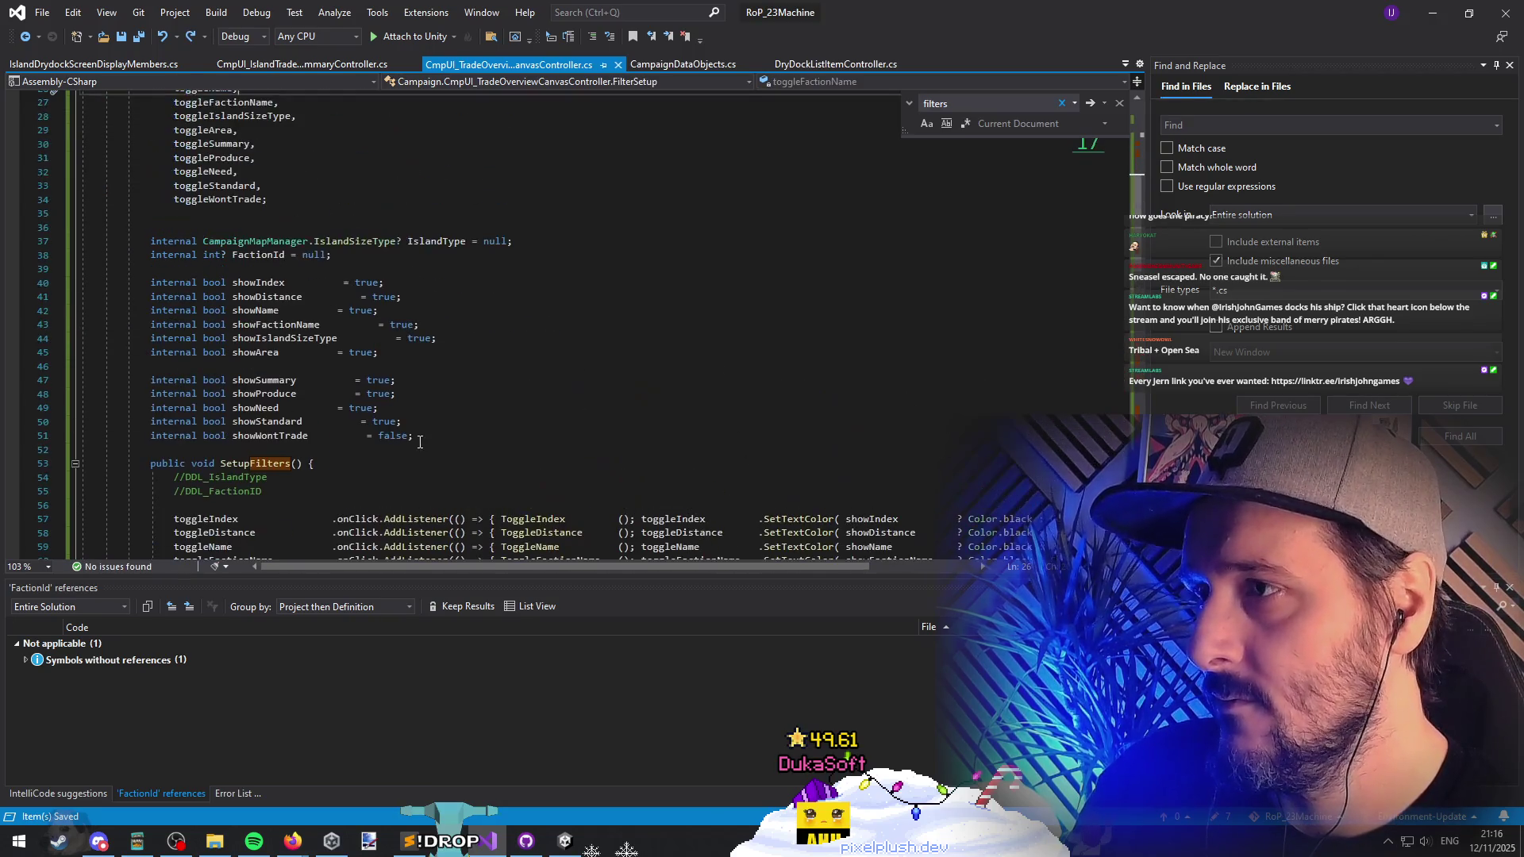
pyautogui.click(293, 272)
pyautogui.click(383, 448)
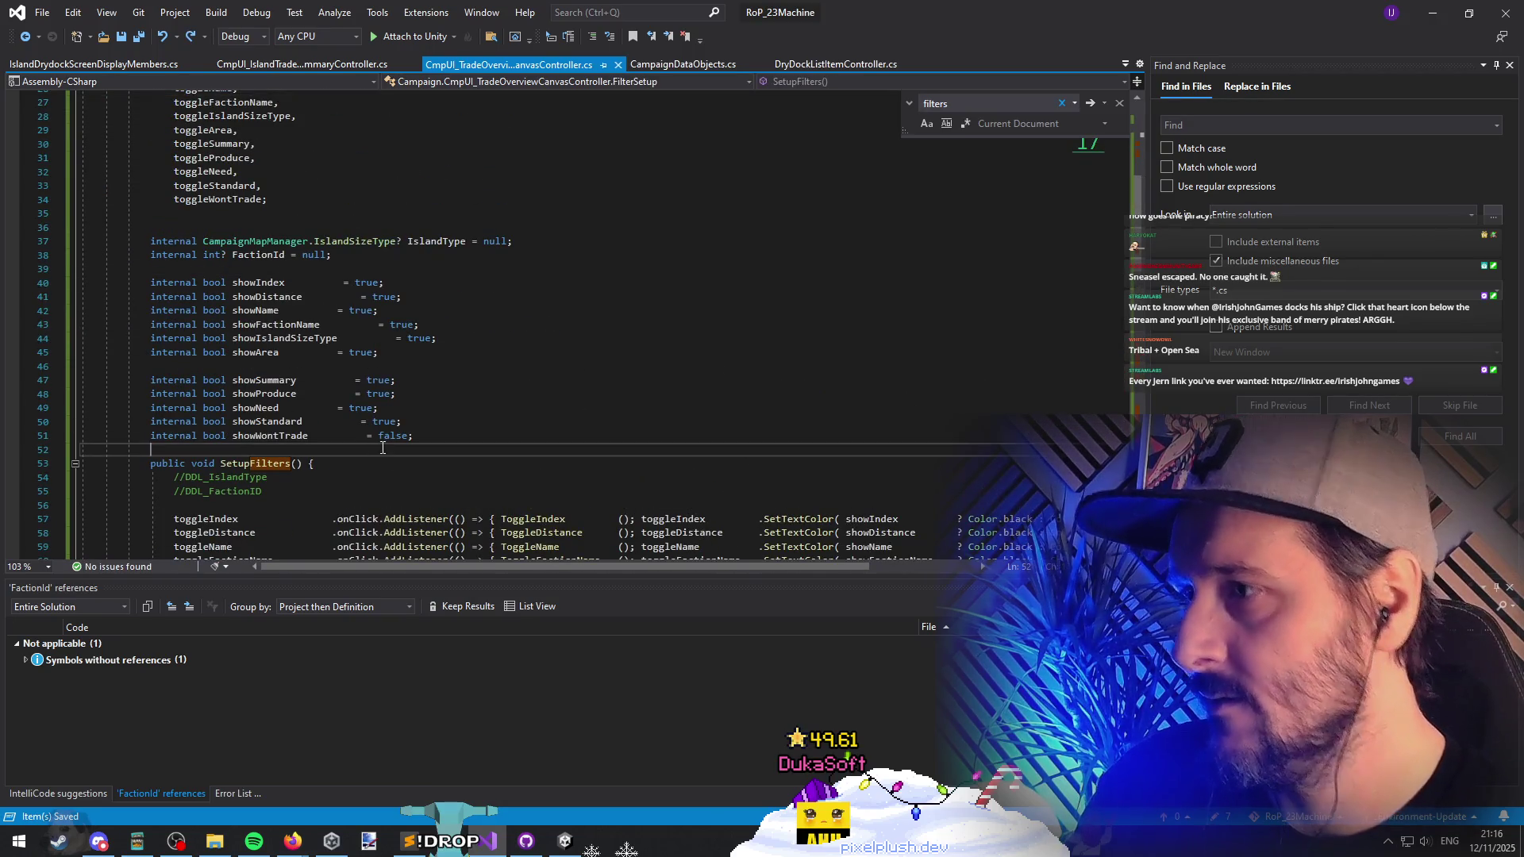
pyautogui.scroll(-12, 428, 429)
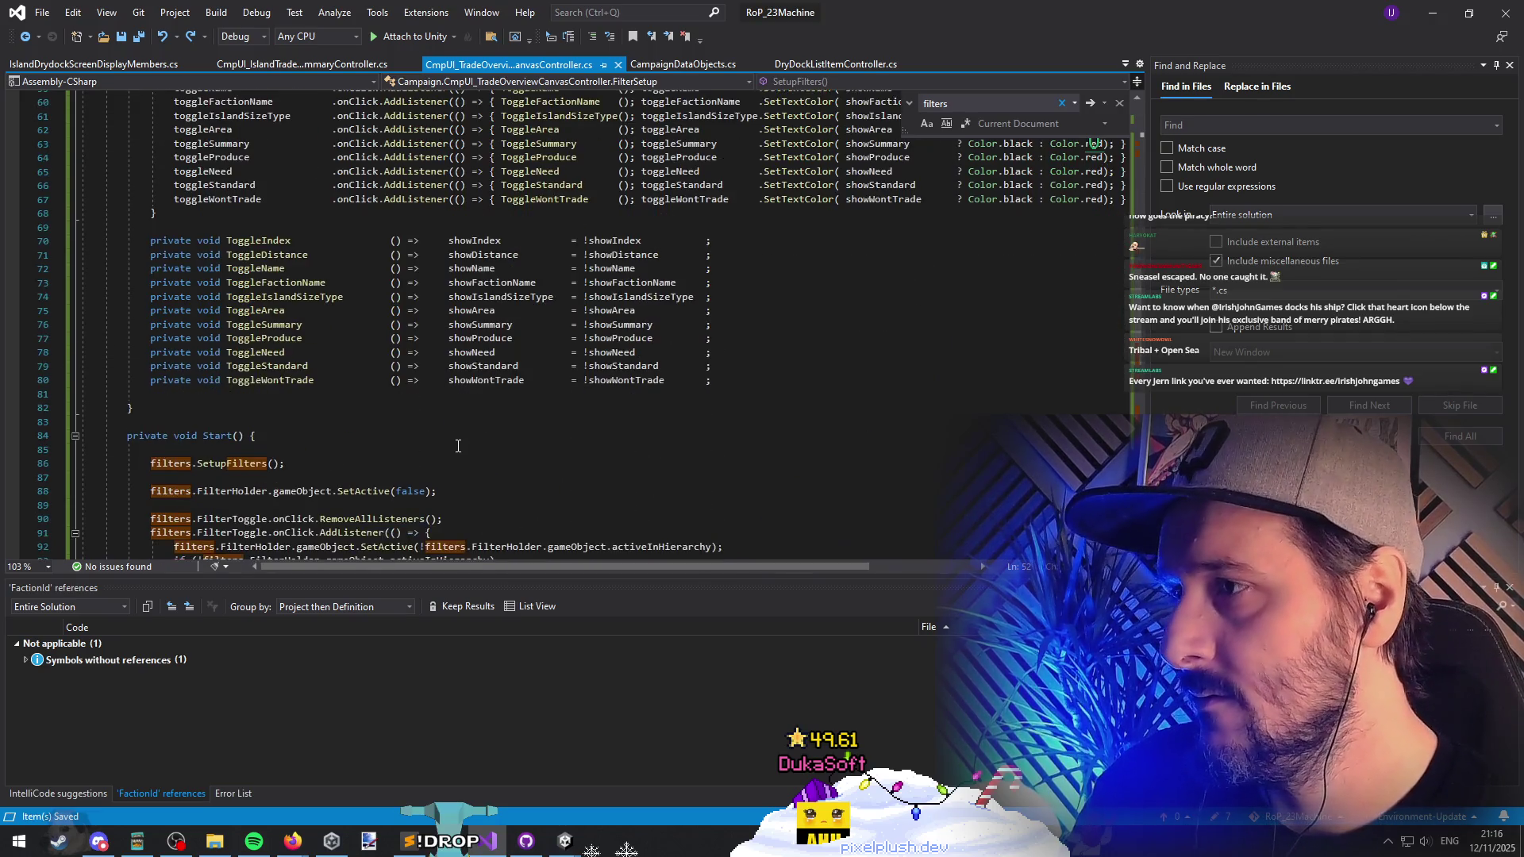
pyautogui.scroll(12, 441, 443)
pyautogui.press('Return')
pyautogui.press('Return')
pyautogui.press('Up')
# Step: Declare public void ClearFilters() and copy the IslandType and FactionId names into its body
pyautogui.write('public void ClearFi')
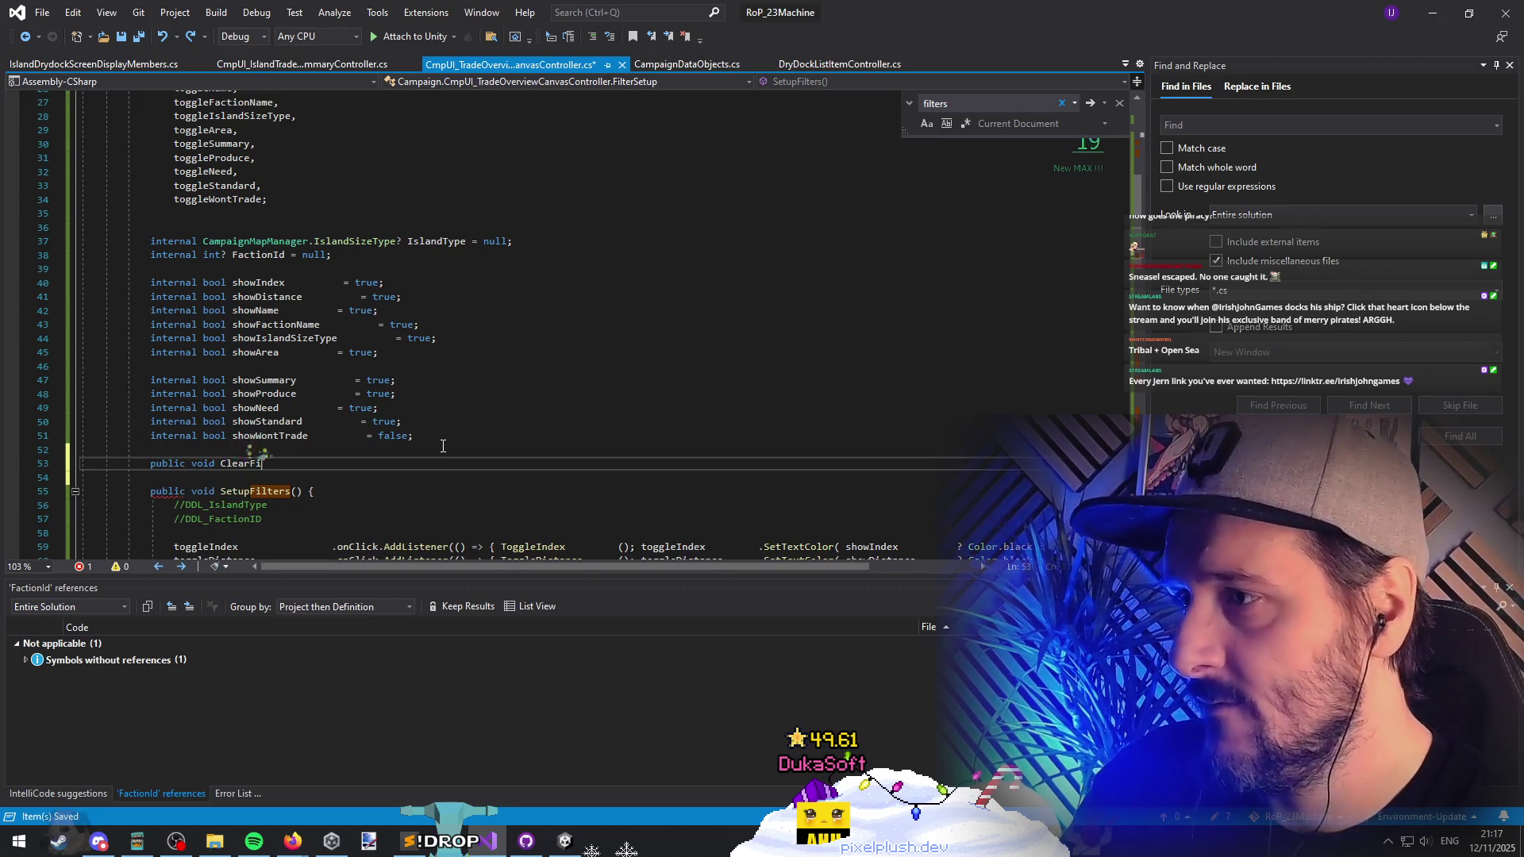
pyautogui.write('lters() ')
pyautogui.write('{')
pyautogui.press('Return')
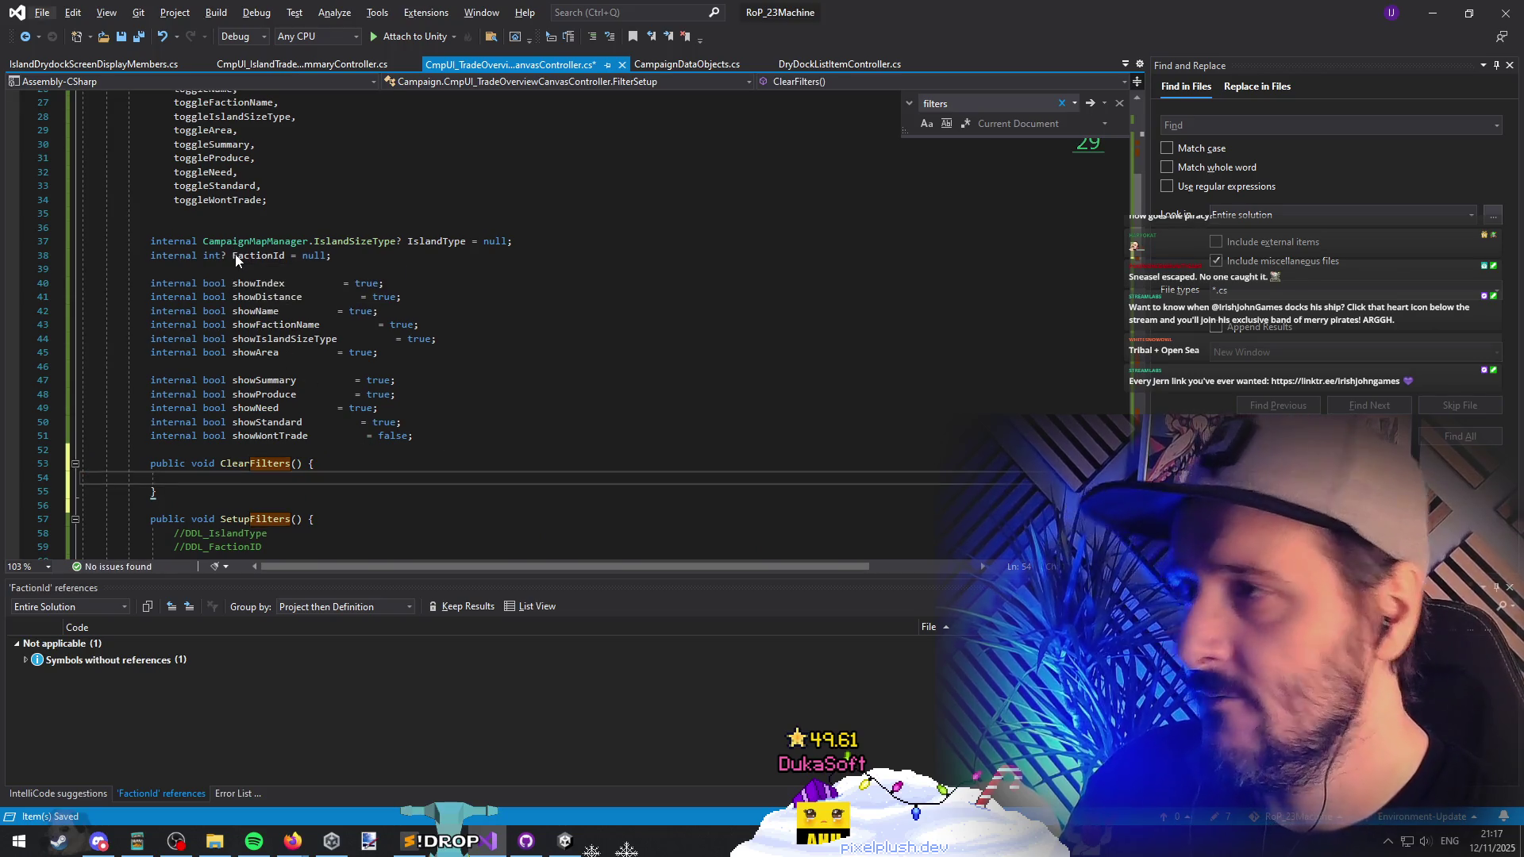
pyautogui.click(414, 245)
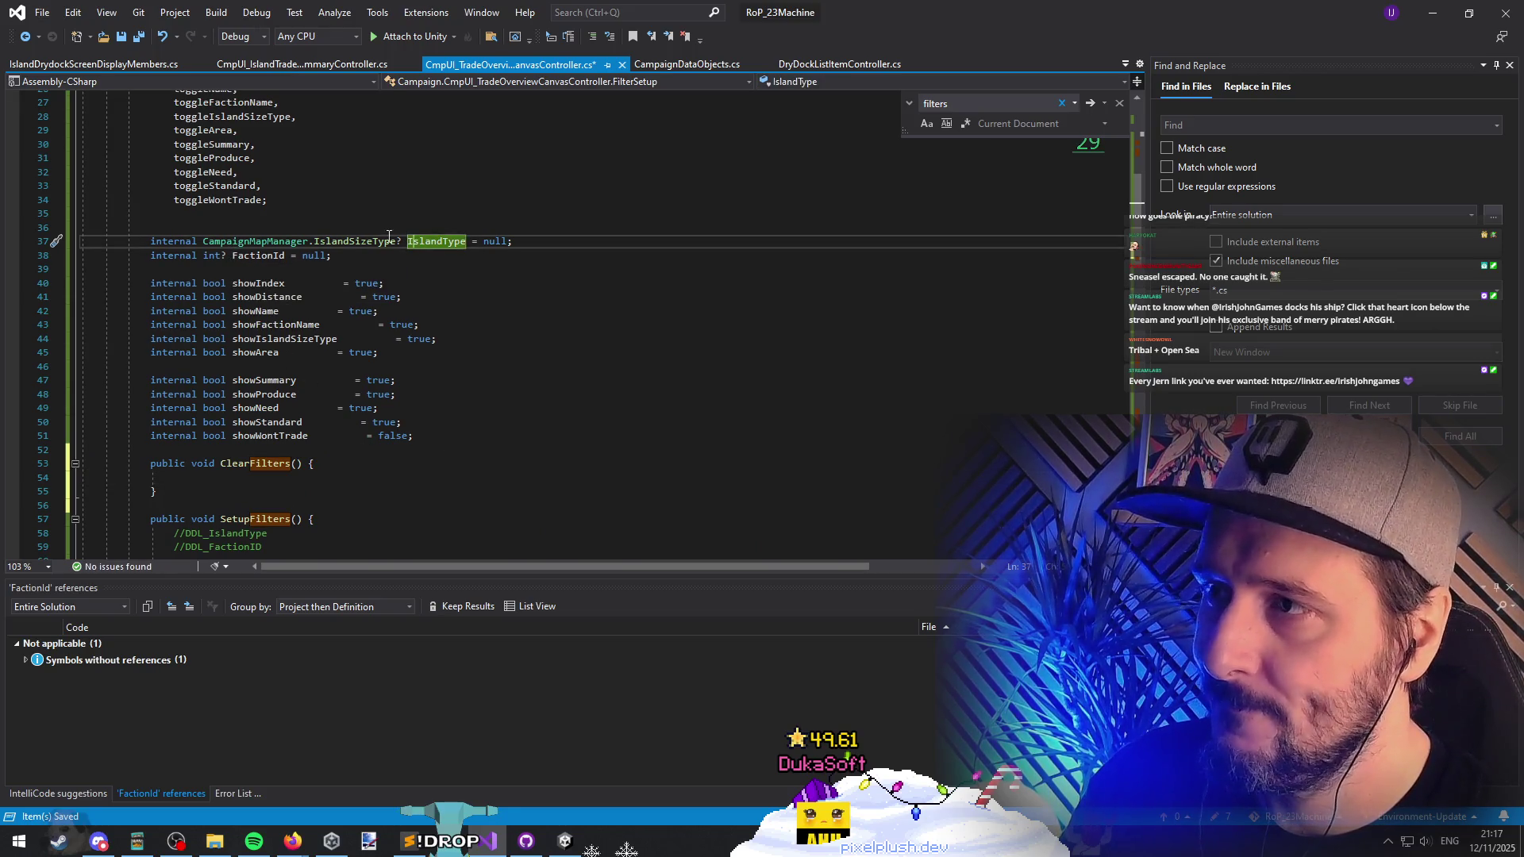
pyautogui.doubleClick(436, 242)
pyautogui.hotkey('ctrl', 'c')
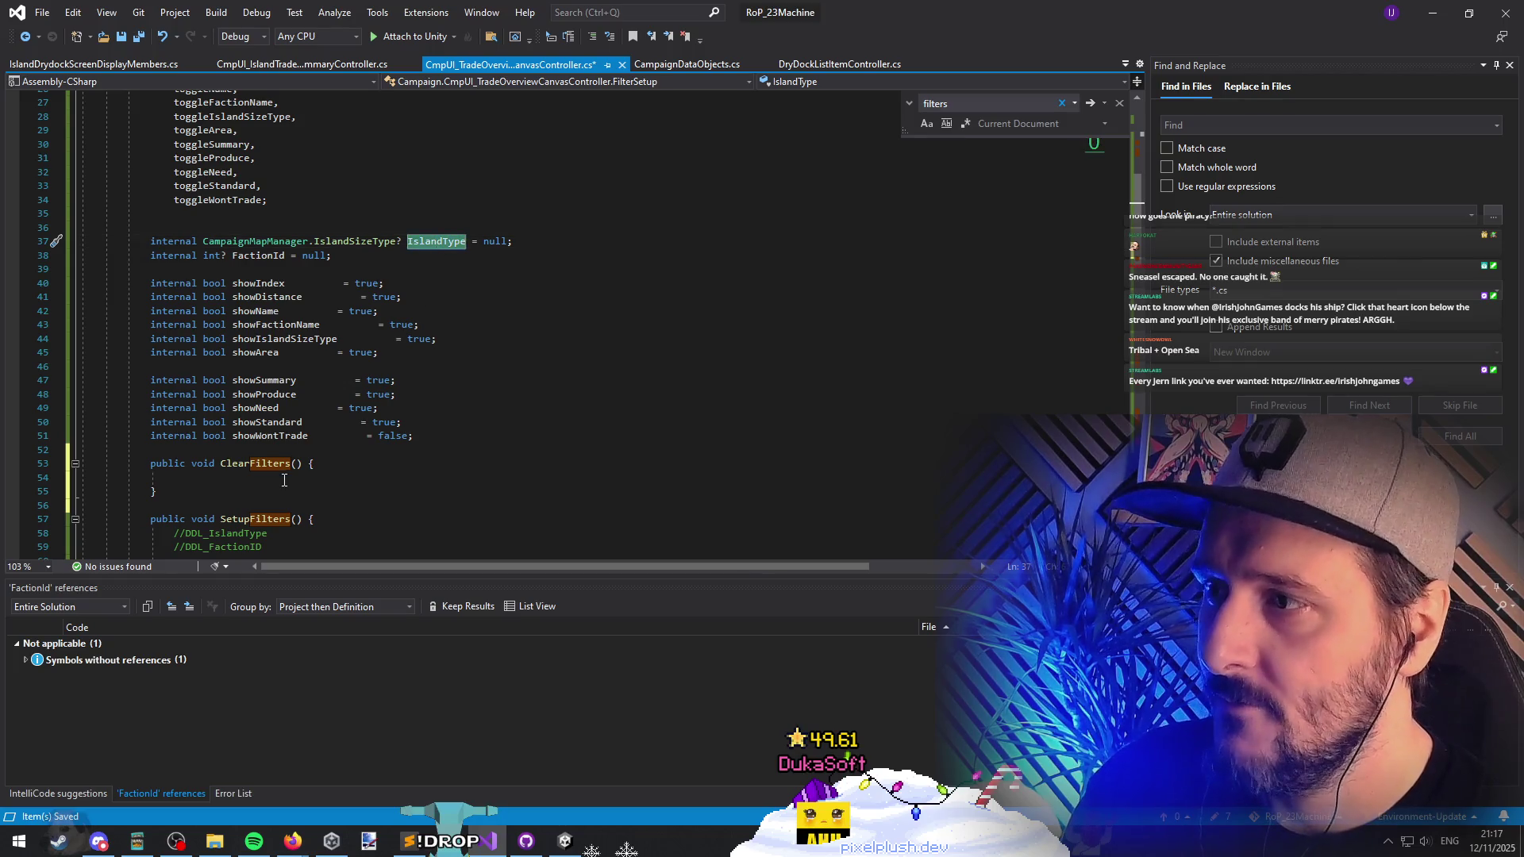
pyautogui.click(285, 480)
pyautogui.hotkey('ctrl', 'v')
pyautogui.doubleClick(255, 255)
pyautogui.hotkey('ctrl', 'c')
pyautogui.click(243, 477)
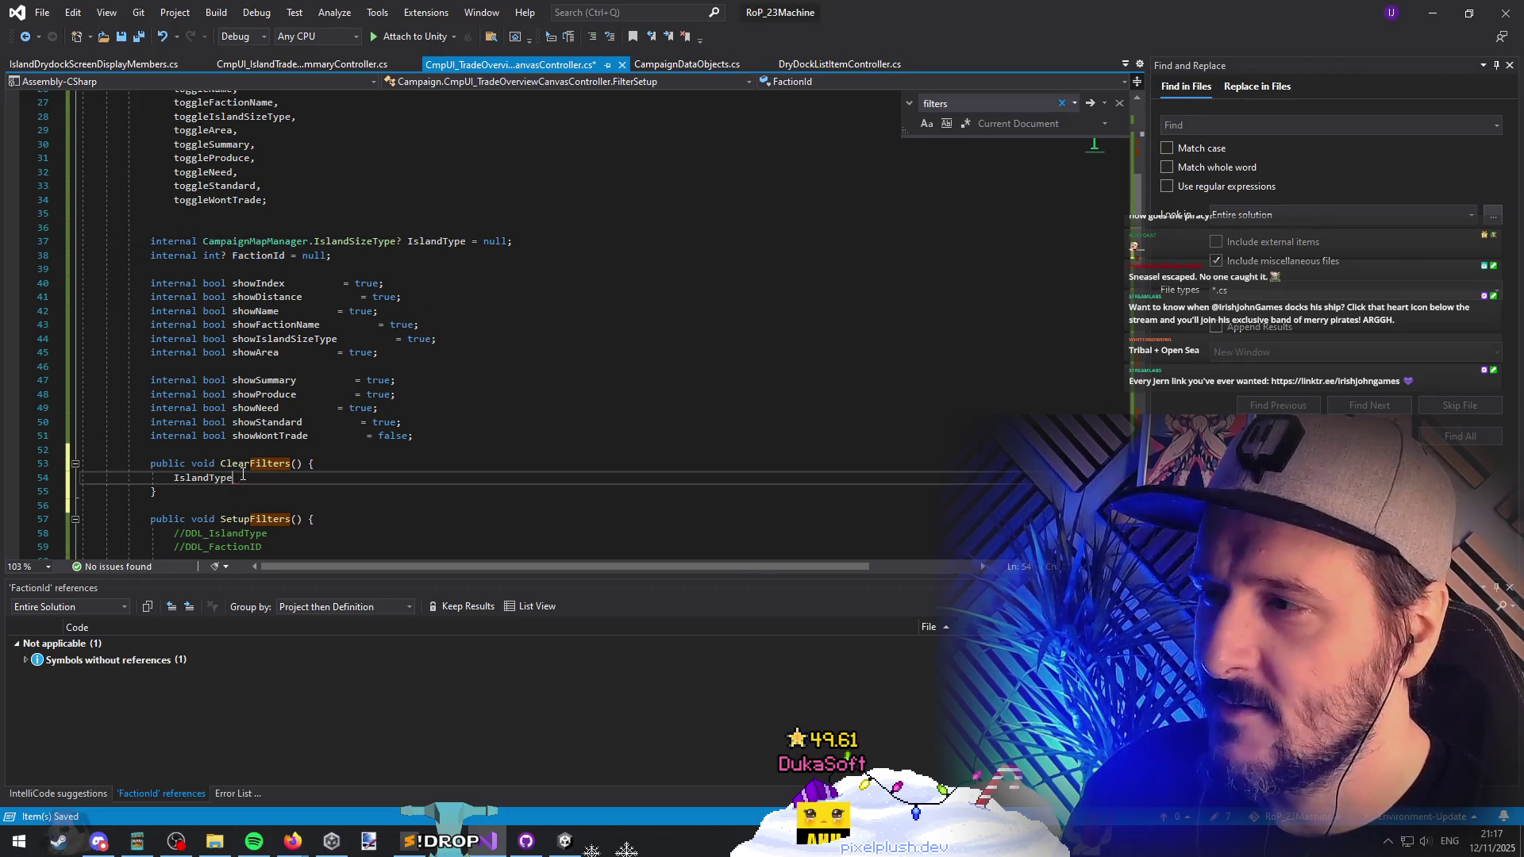
pyautogui.press('Return')
pyautogui.hotkey('ctrl', 'v')
# Step: Box-select the show flag names and paste them below FactionId in ClearFilters
pyautogui.scroll(-1, 285, 416)
pyautogui.moveTo(232, 241)
pyautogui.mouseDown()
pyautogui.moveTo(316, 310)
pyautogui.moveTo(342, 395)
pyautogui.mouseUp()
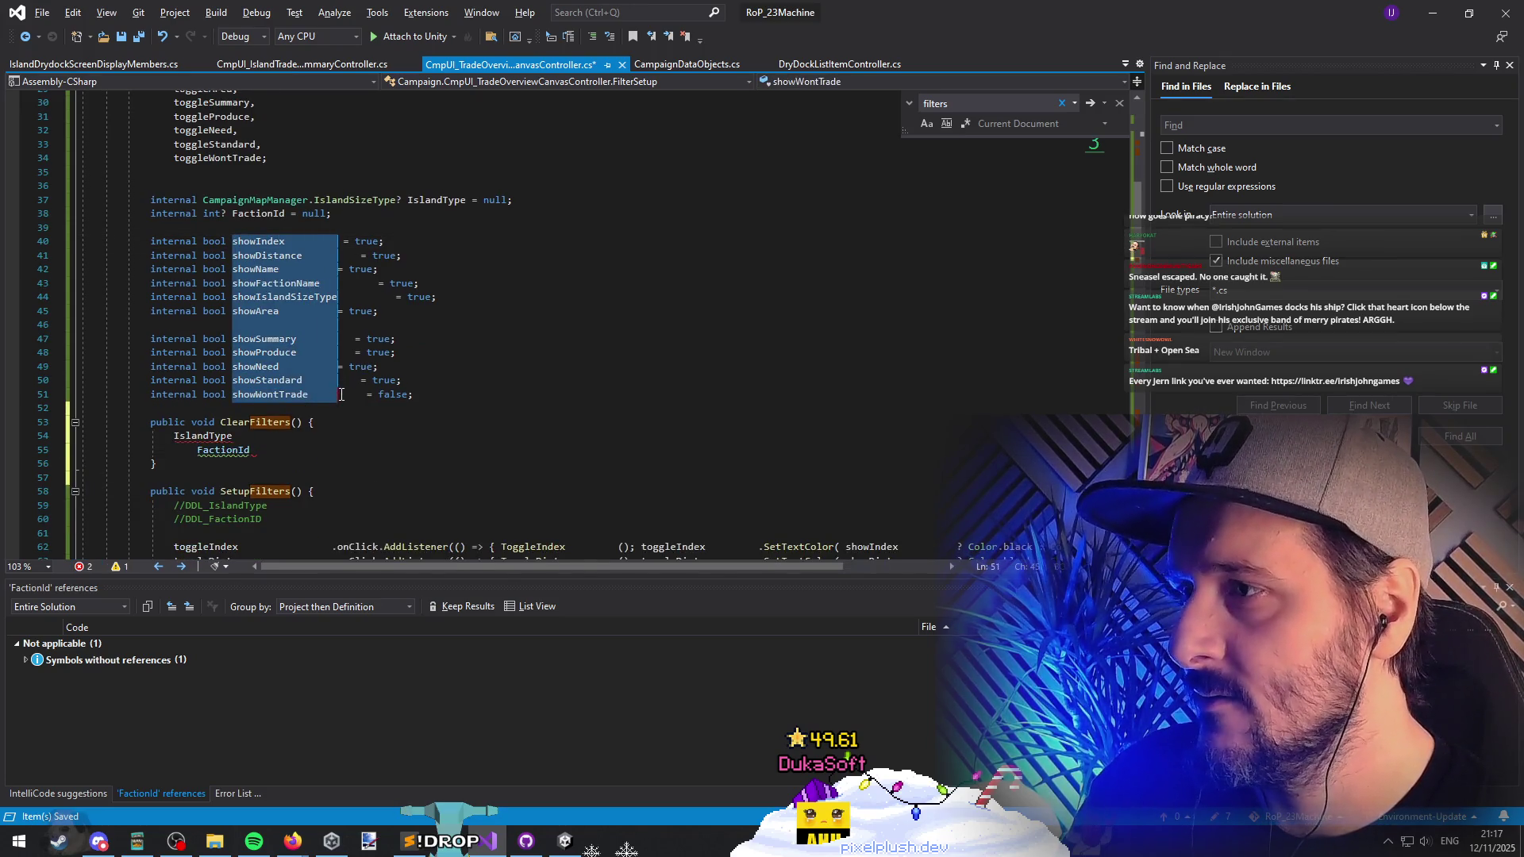
pyautogui.hotkey('ctrl', 'c')
pyautogui.click(275, 462)
pyautogui.press('Up')
pyautogui.press('Return')
pyautogui.press('Return')
pyautogui.hotkey('ctrl', 'v')
pyautogui.scroll(-3, 460, 413)
pyautogui.scroll(1, 461, 413)
# Step: Check showWontTrade's default value and remove one indent level from the pasted flag lines
pyautogui.doubleClick(270, 317)
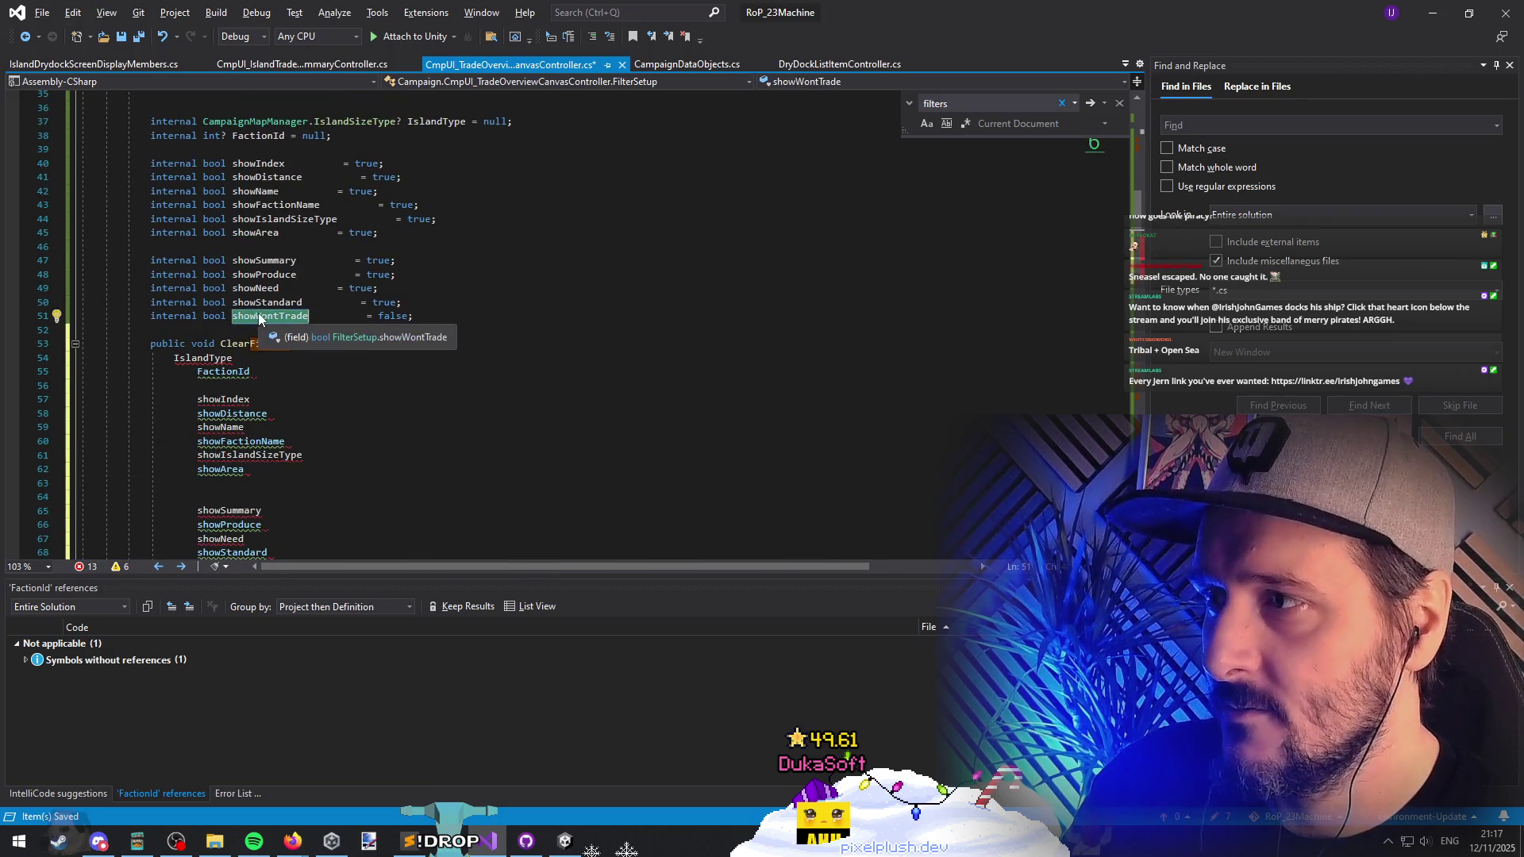
pyautogui.doubleClick(395, 318)
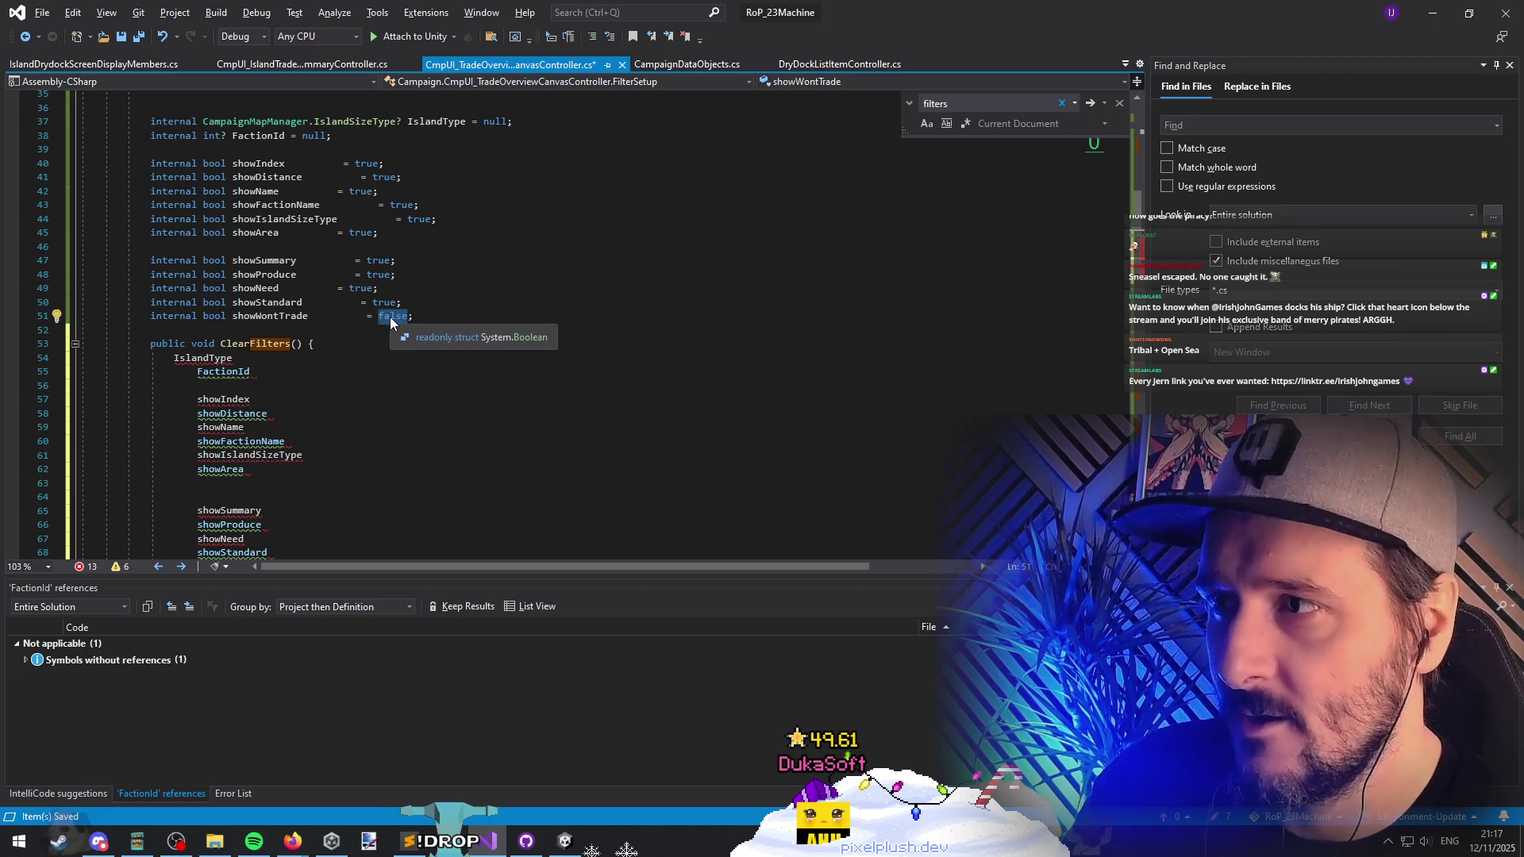
pyautogui.click(289, 317)
pyautogui.scroll(-3, 401, 318)
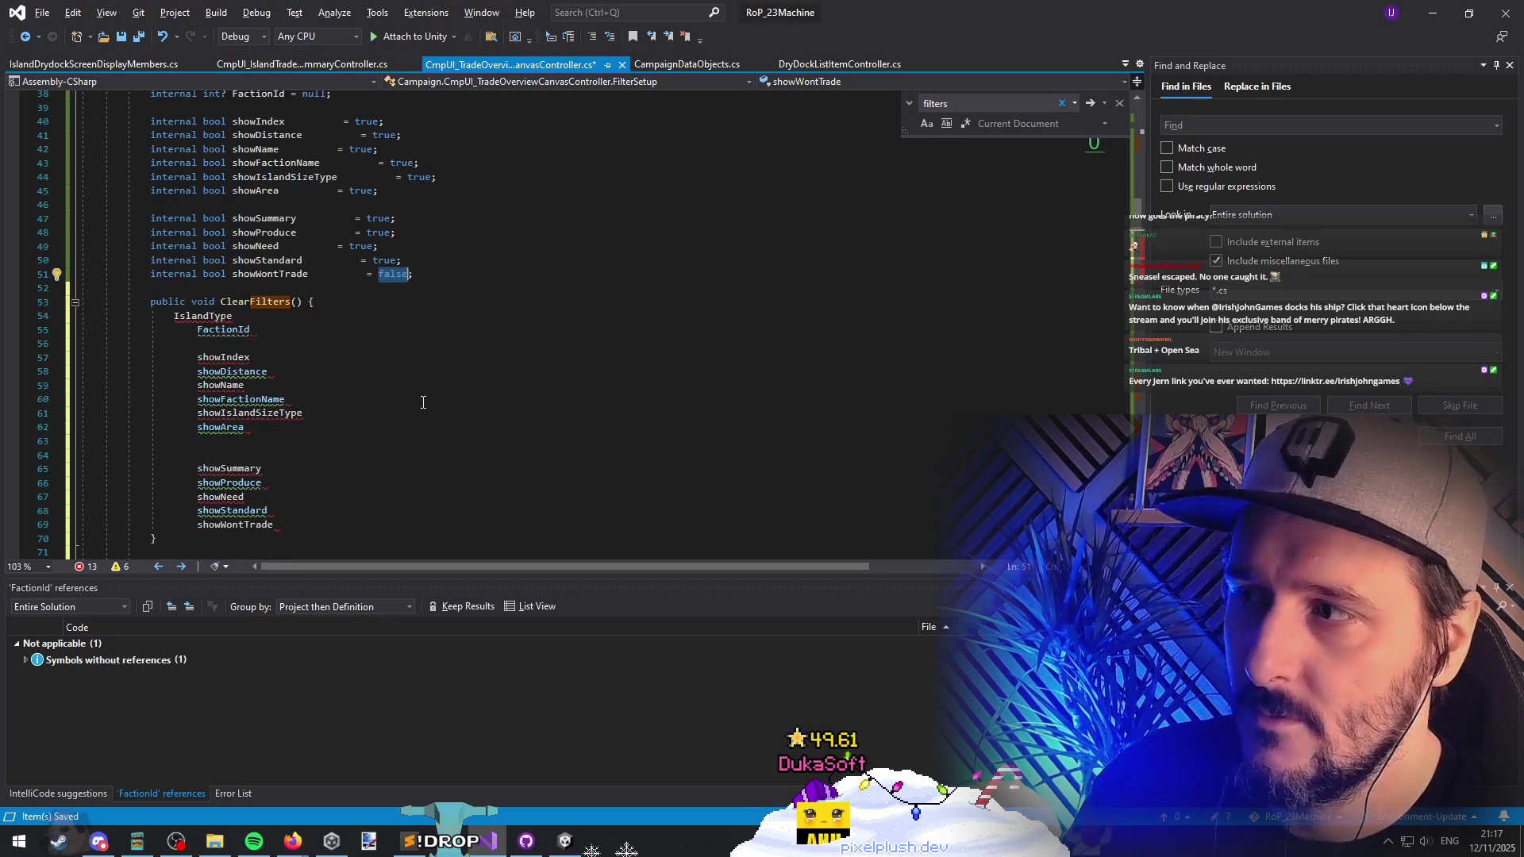
pyautogui.moveTo(197, 248); pyautogui.dragTo(198, 443)
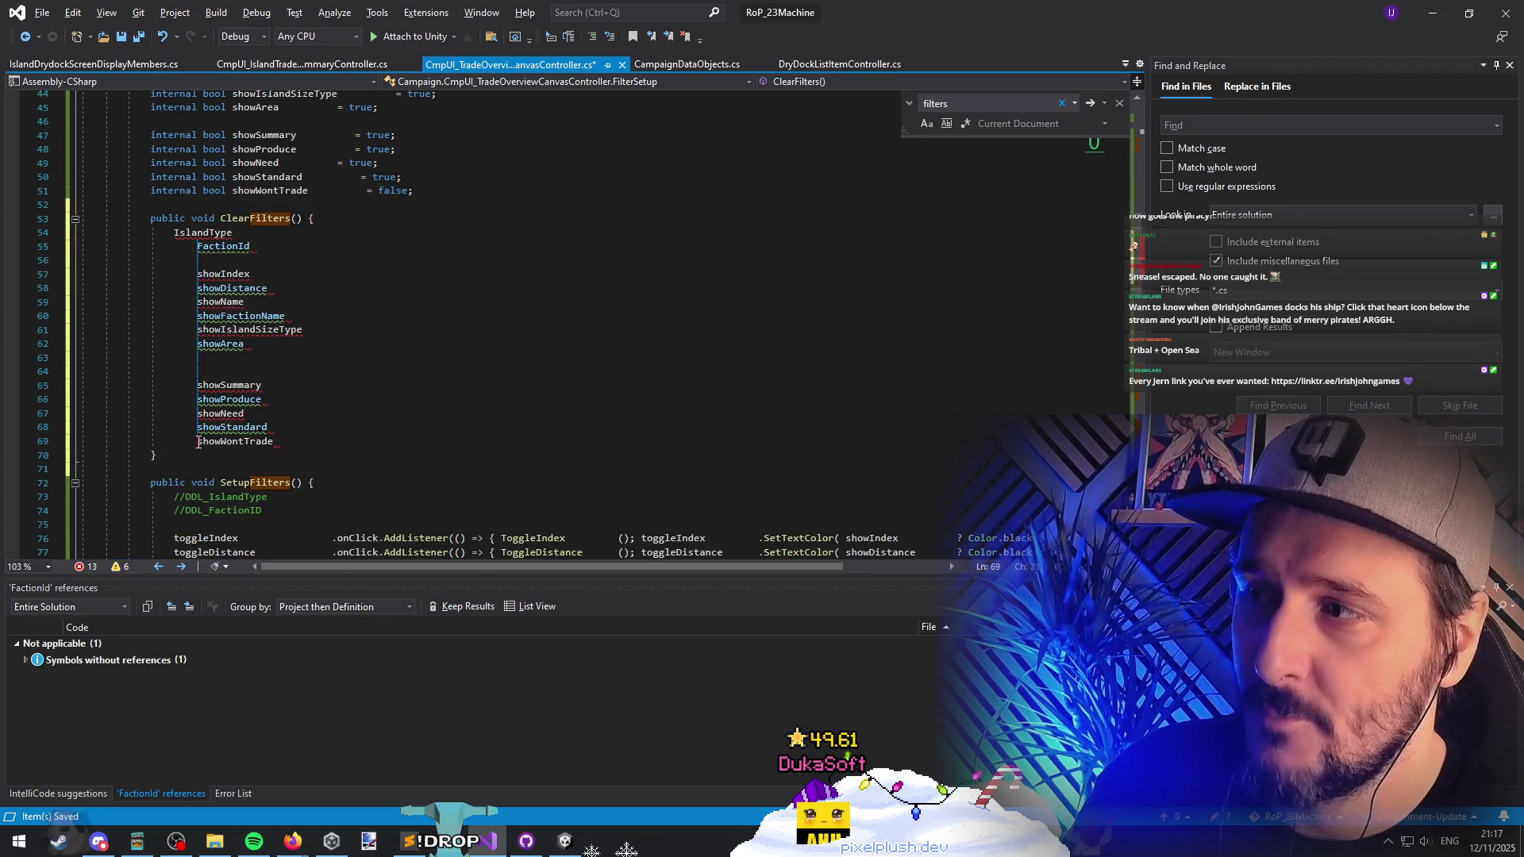
pyautogui.press('BackSpace')
# Step: Reset IslandType and FactionId to null in ClearFilters
pyautogui.click(250, 227)
pyautogui.scroll(2, 365, 347)
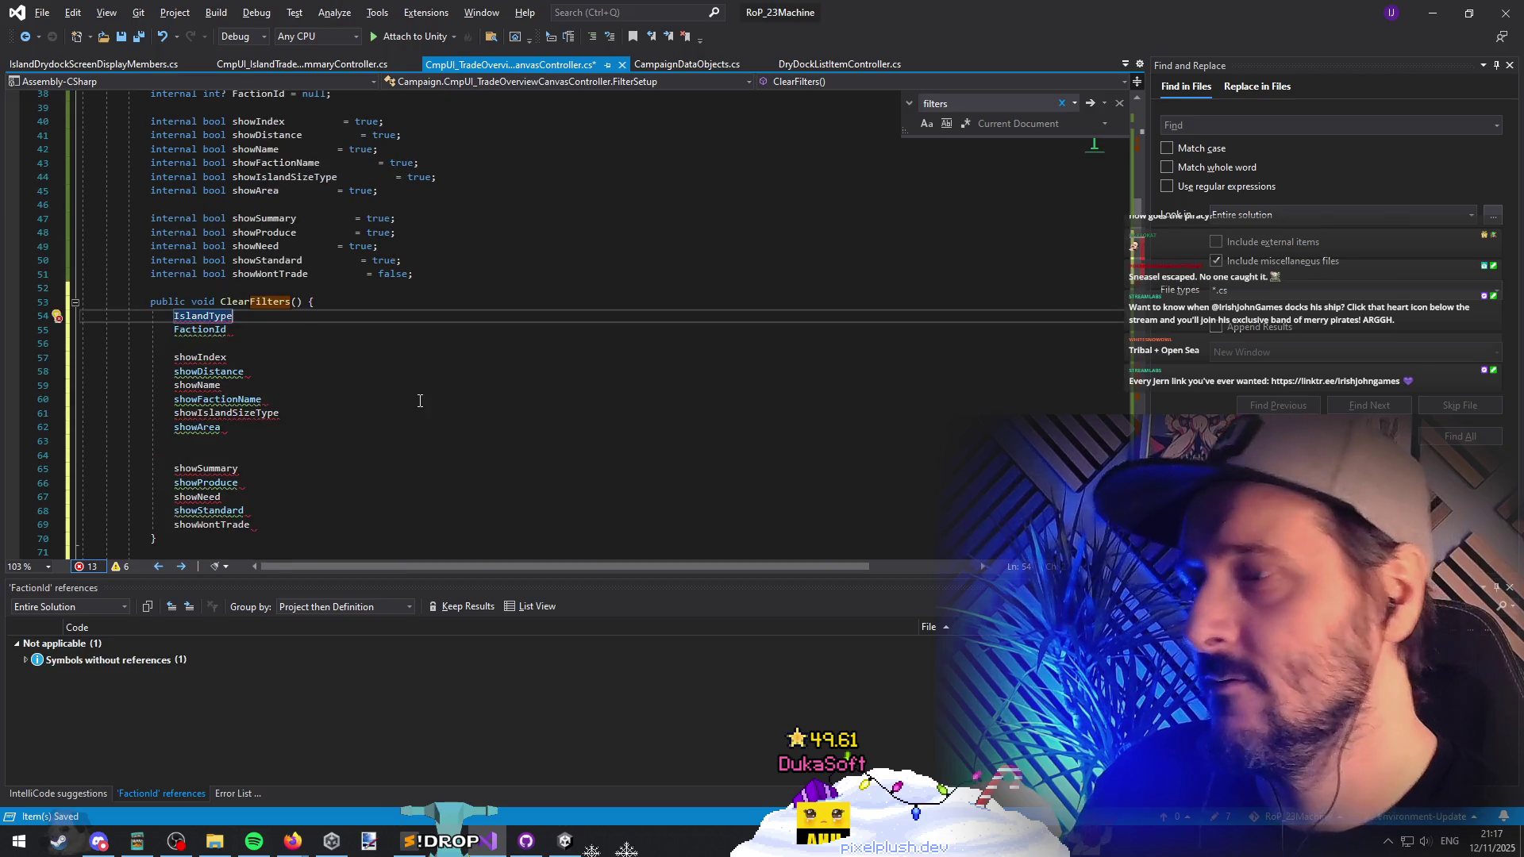
pyautogui.write('= null;')
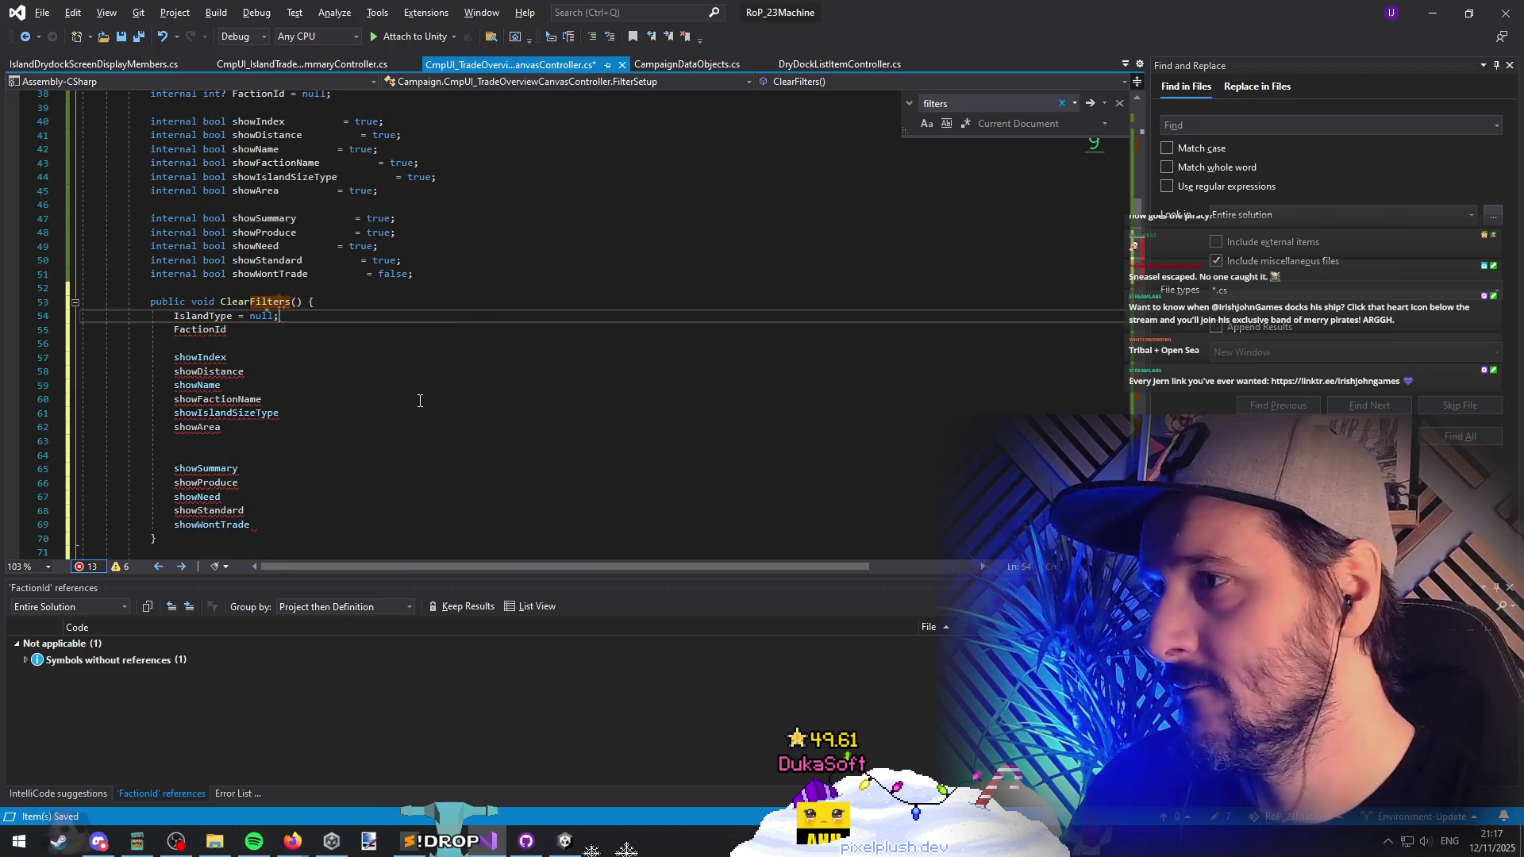
pyautogui.press('Down')
pyautogui.write('= null;')
pyautogui.press('Down')
pyautogui.press('Down')
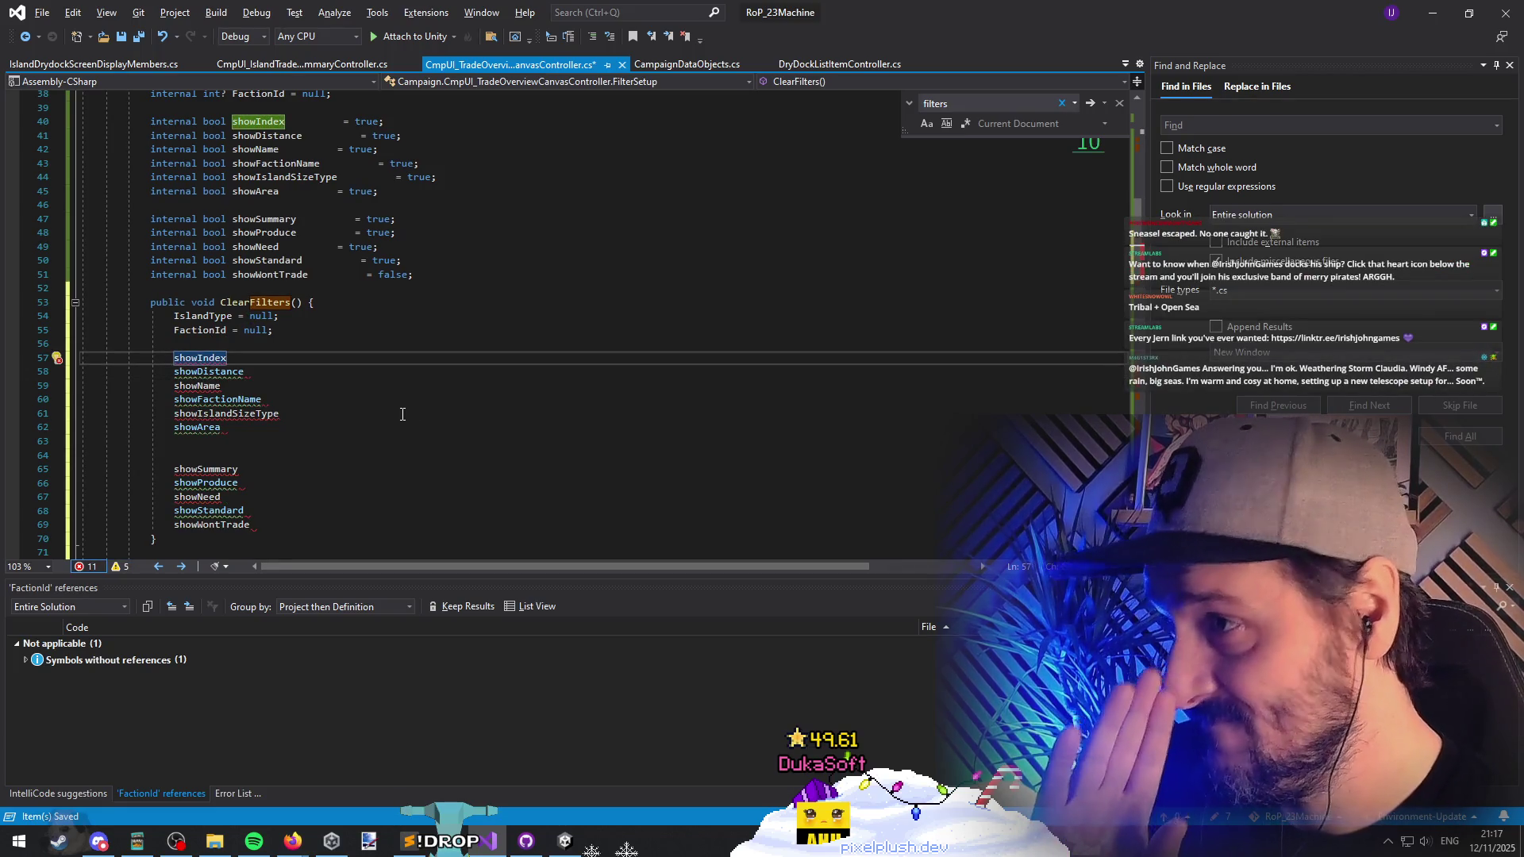
# Step: Set every show flag to true, with showWontTrade set to false
pyautogui.write(' = true;')
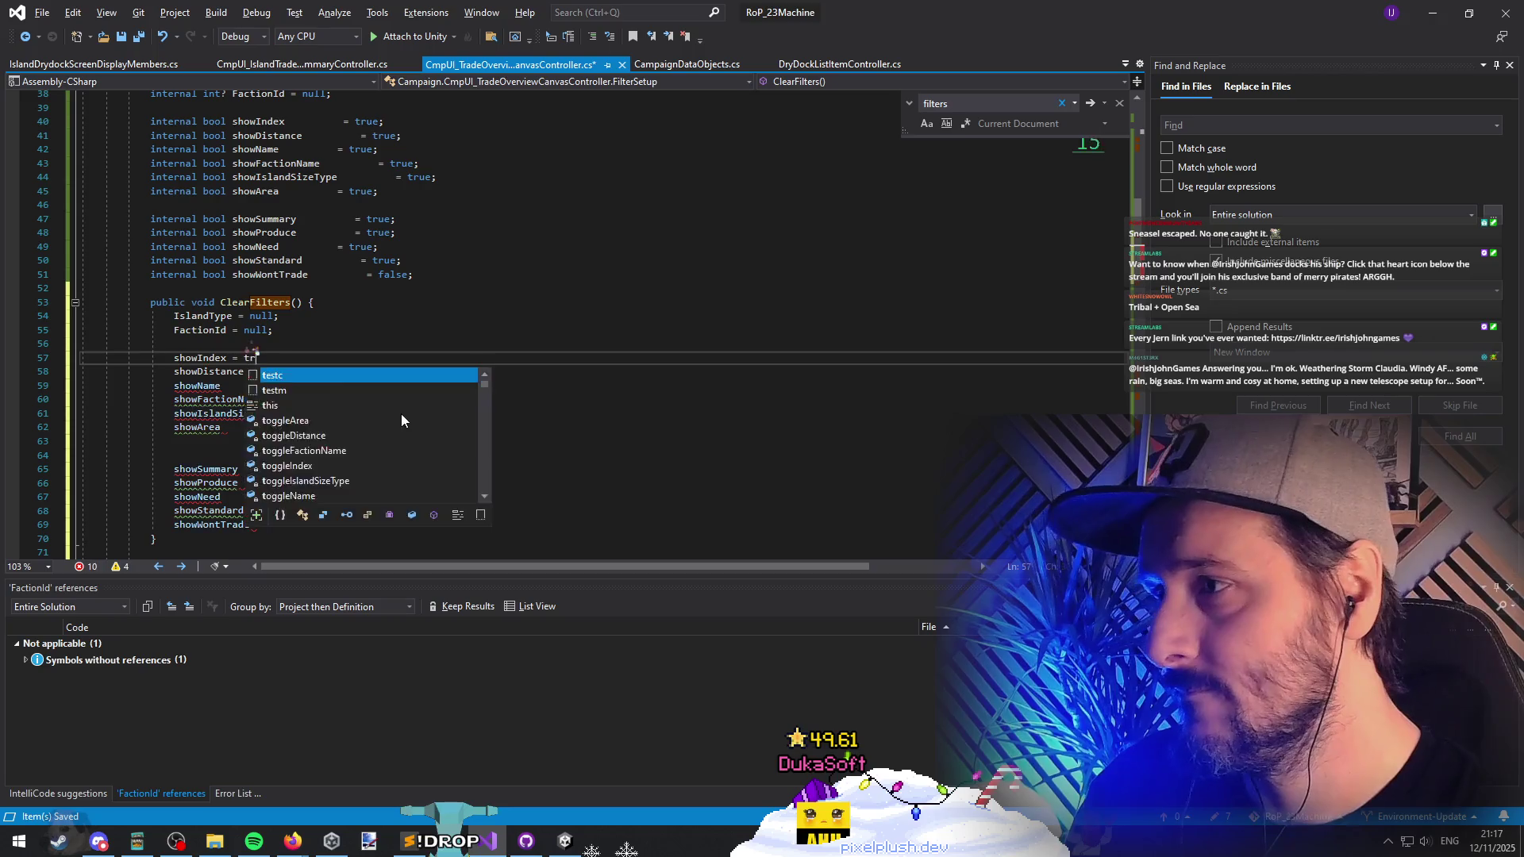
pyautogui.press('Down')
pyautogui.write('= true;')
pyautogui.press('Down')
pyautogui.write('= true;')
pyautogui.press('Down')
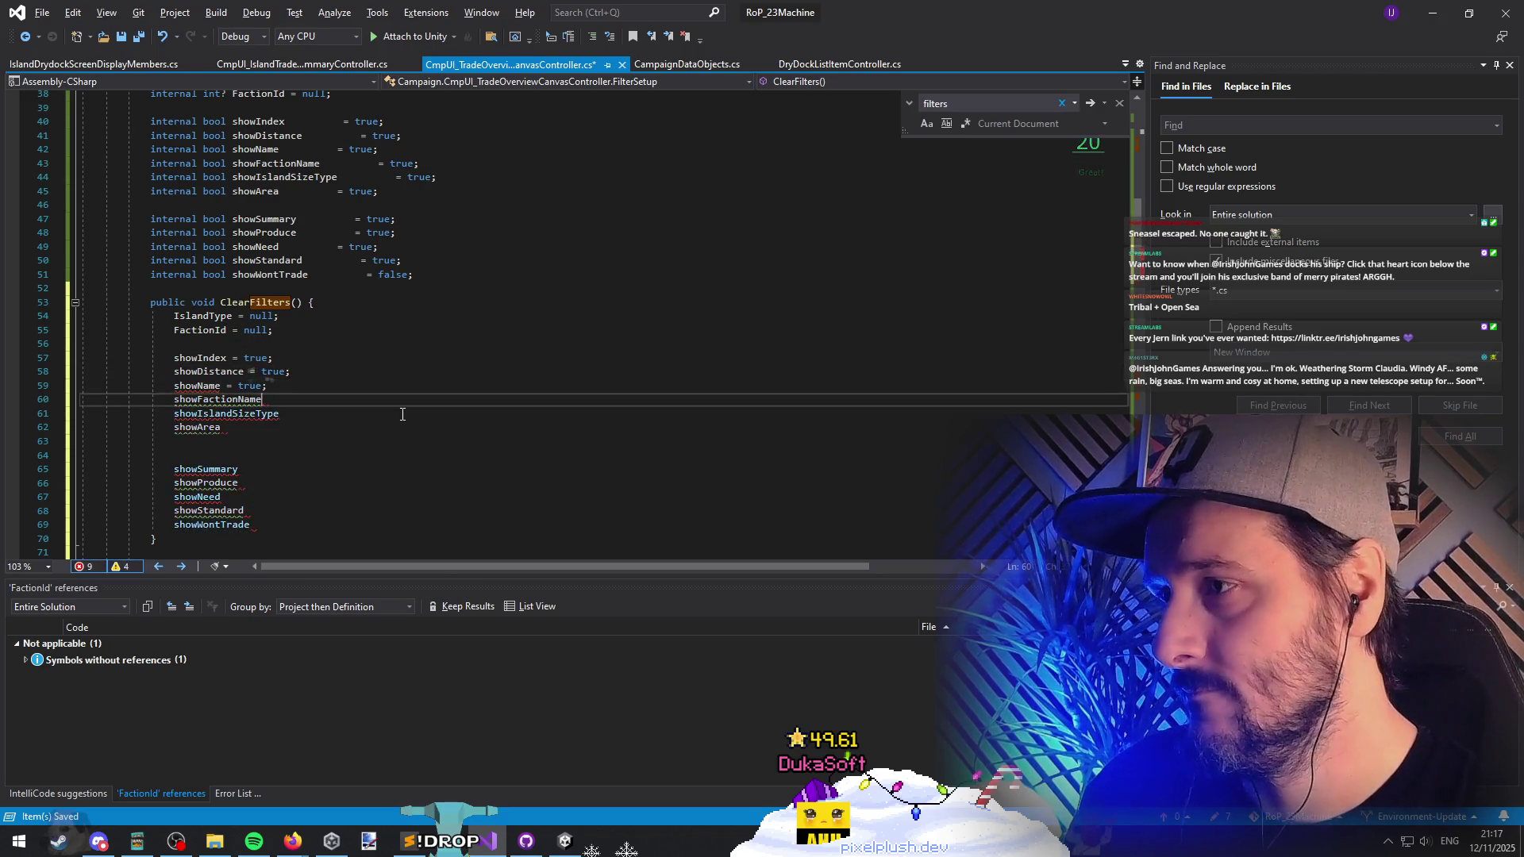
pyautogui.press('Down')
pyautogui.write('= true;')
pyautogui.press('Down')
pyautogui.write('= true;')
pyautogui.press('Down')
pyautogui.press('Down')
pyautogui.press('Down')
pyautogui.write('= true;')
pyautogui.press('Down')
pyautogui.write('= true;')
pyautogui.press('Down')
pyautogui.write('= true;')
pyautogui.press('Down')
pyautogui.write('= true;')
pyautogui.press('Down')
pyautogui.write('= true;')
pyautogui.press('Left')
pyautogui.hotkey('ctrl', 'shift', 'Left')
pyautogui.write('false')
pyautogui.press('End')
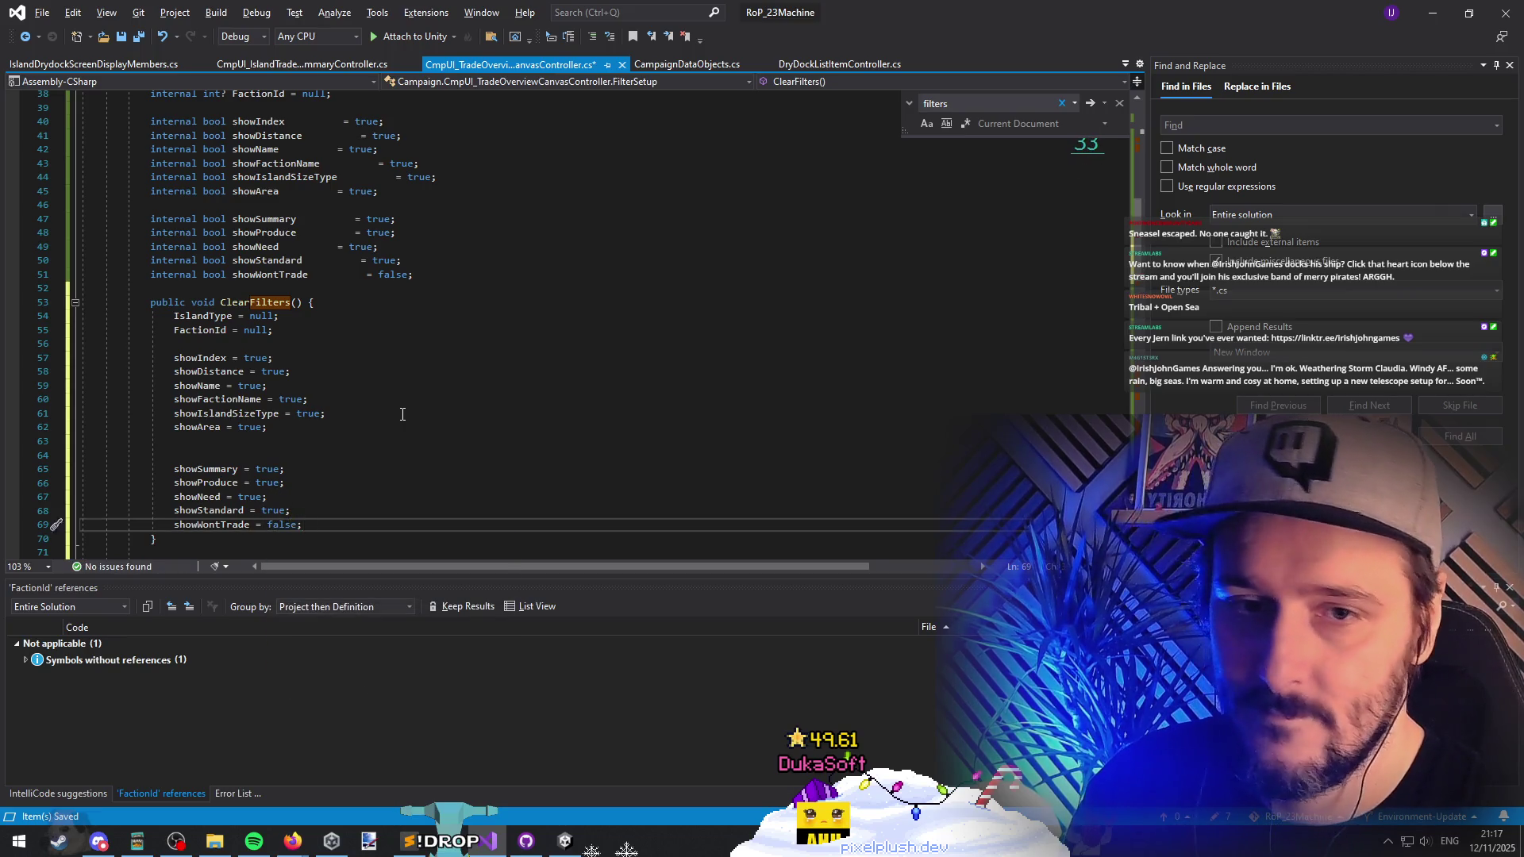
# Step: Remove the extra blank line, save, and switch to Unity so the scripts recompile
pyautogui.press('Up')
pyautogui.press('Up')
pyautogui.press('Up')
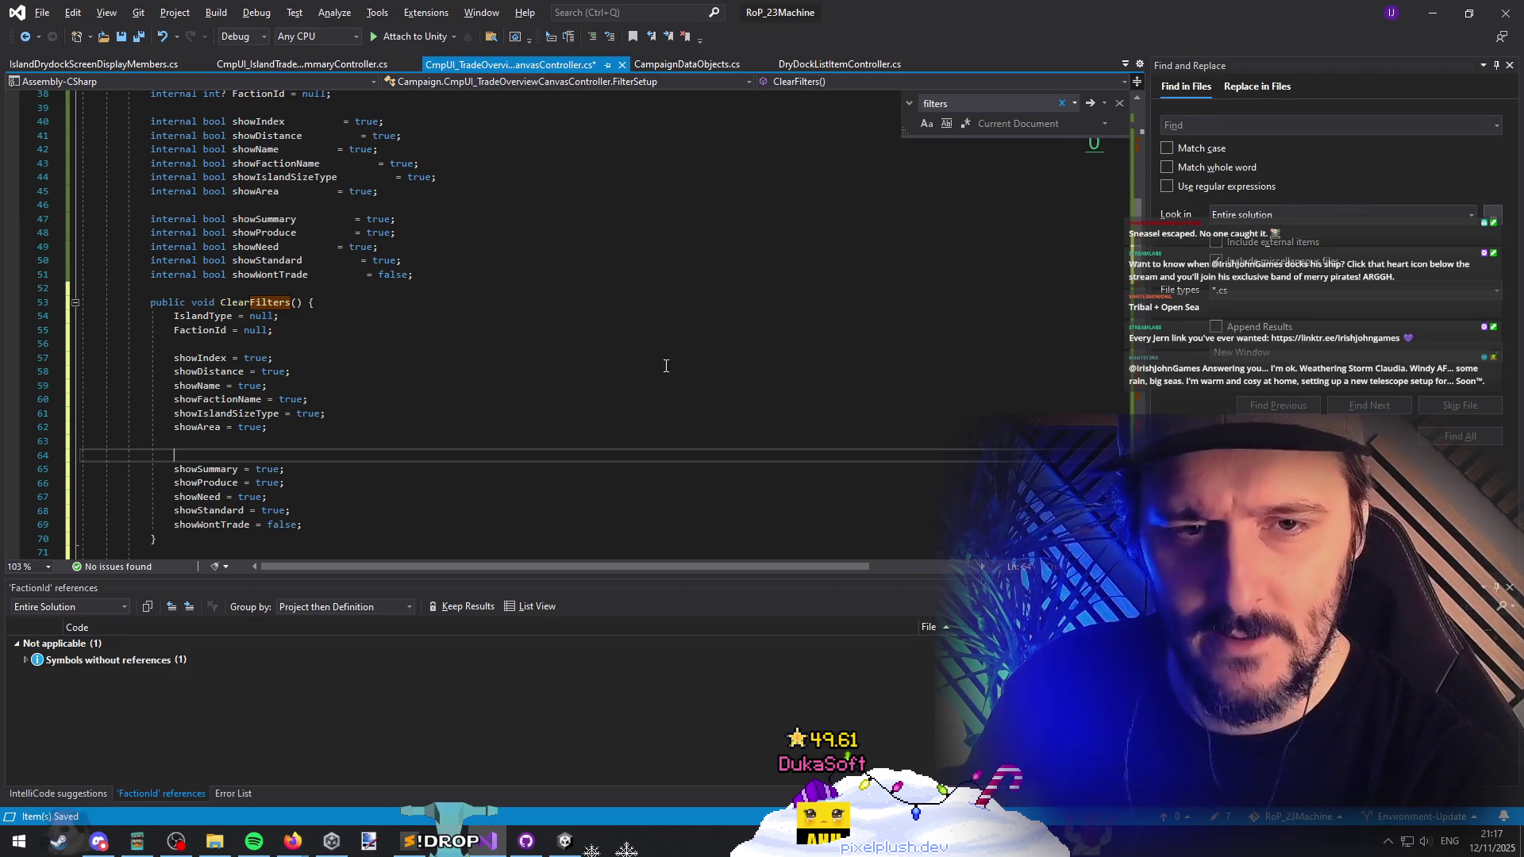
pyautogui.press('BackSpace')
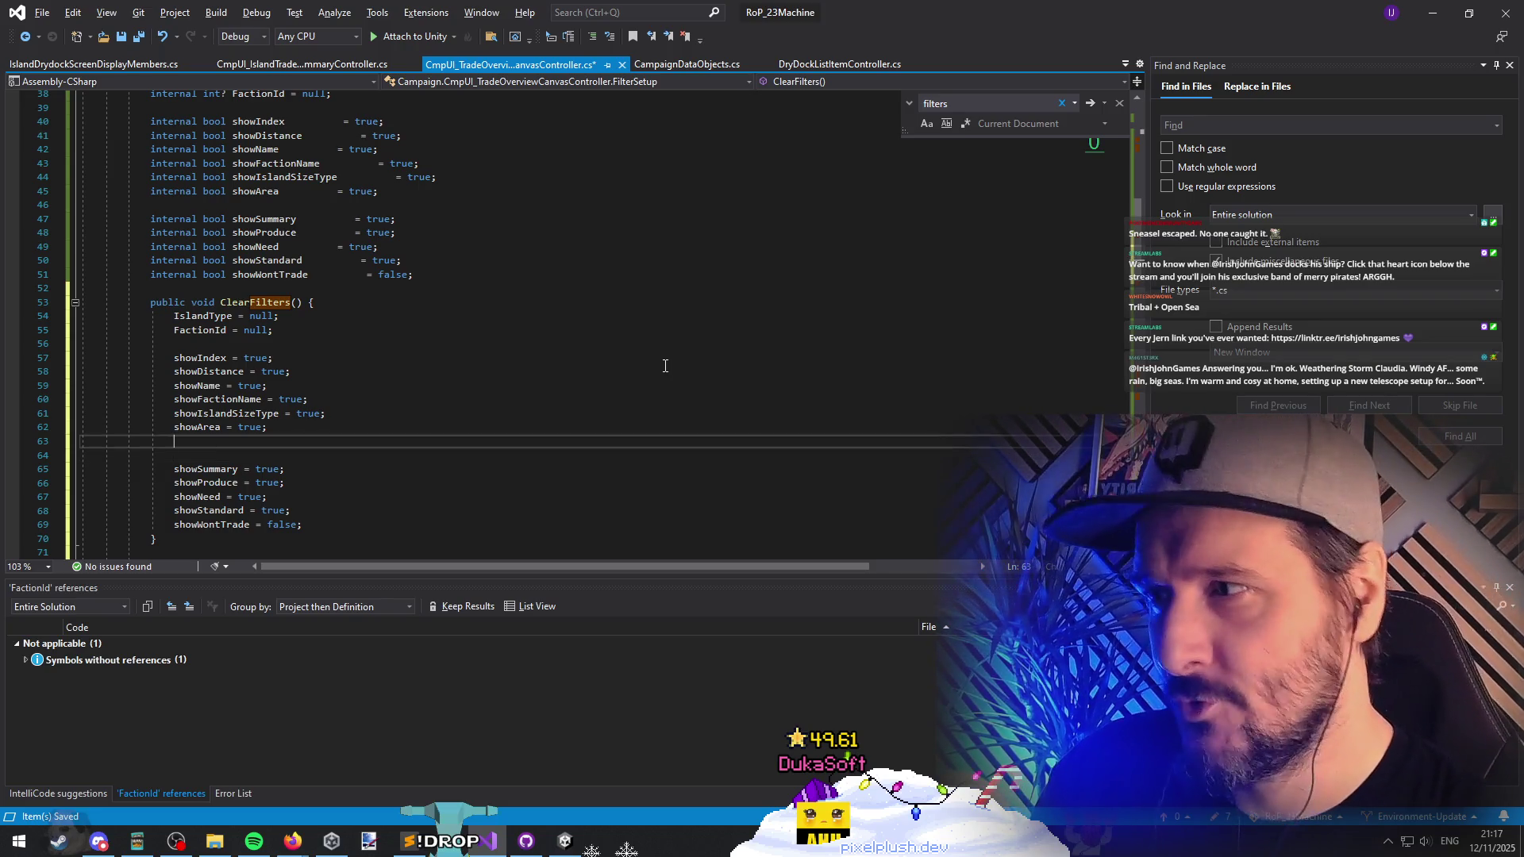
pyautogui.hotkey('ctrl', 's')
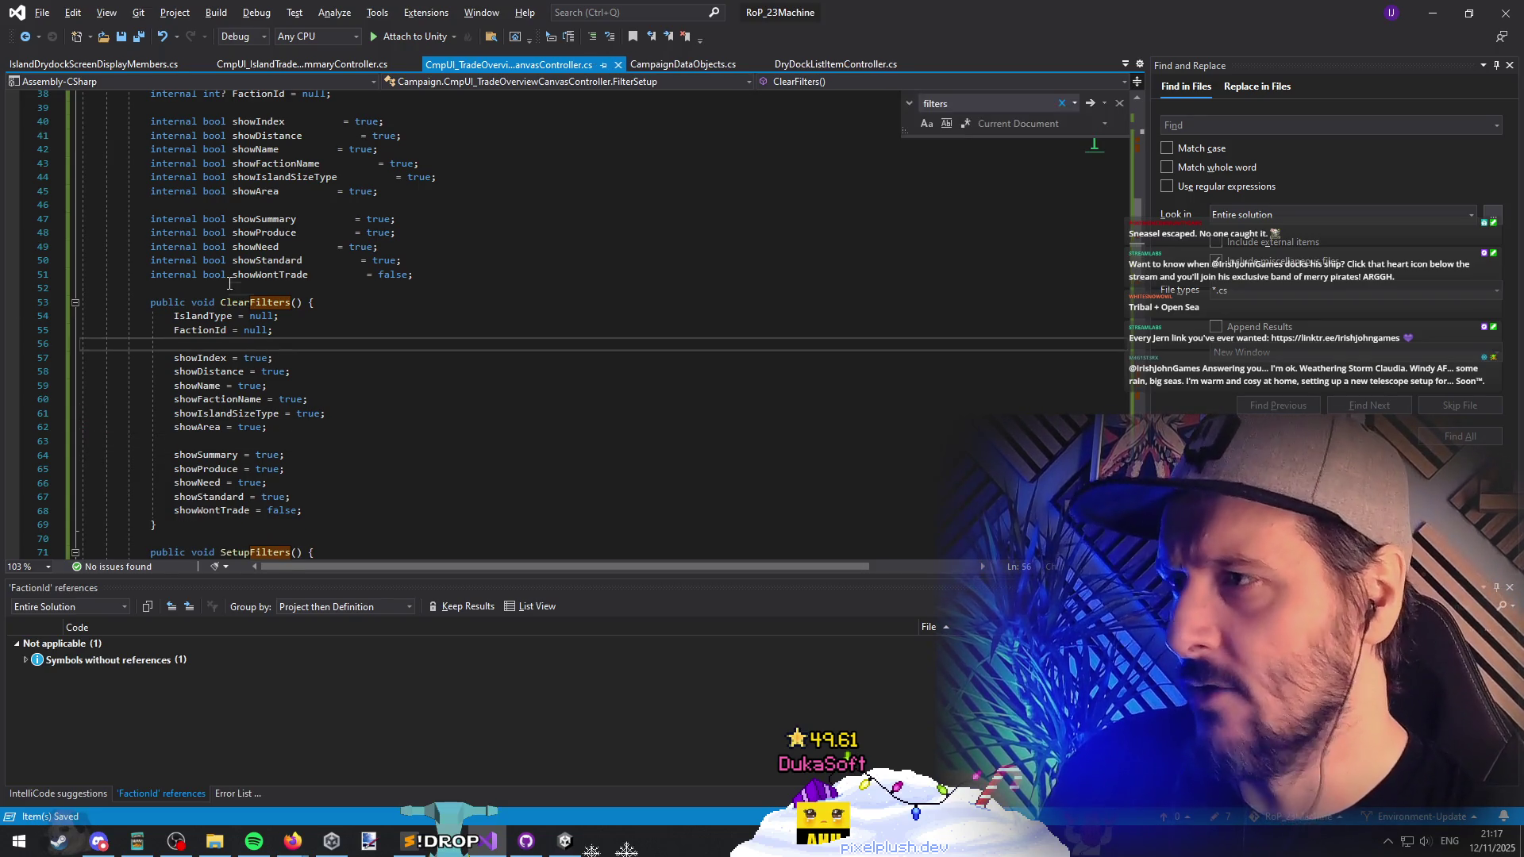
pyautogui.click(158, 288)
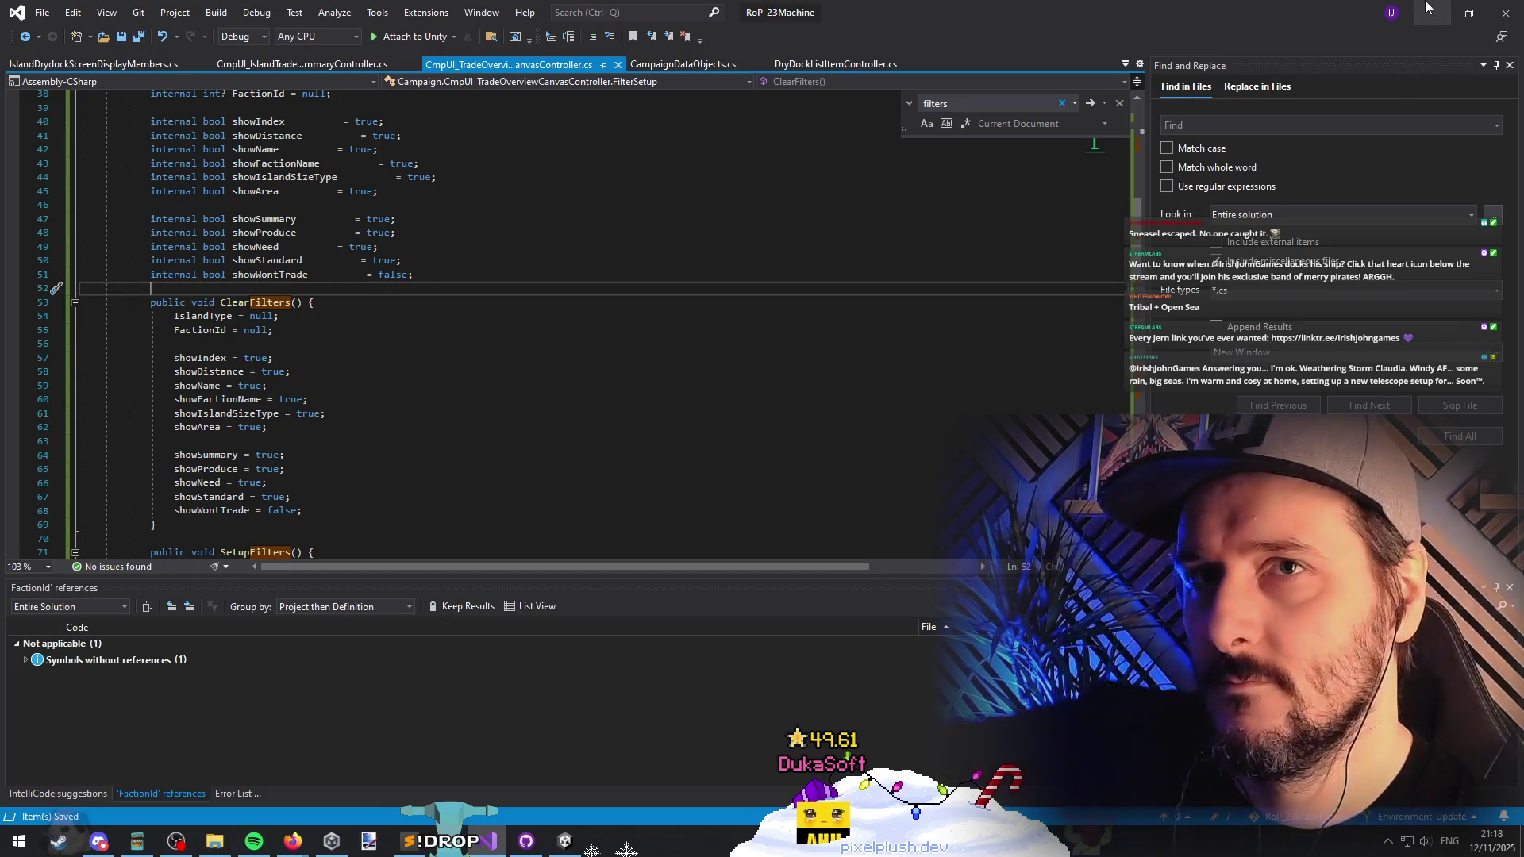
pyautogui.click(1433, 12)
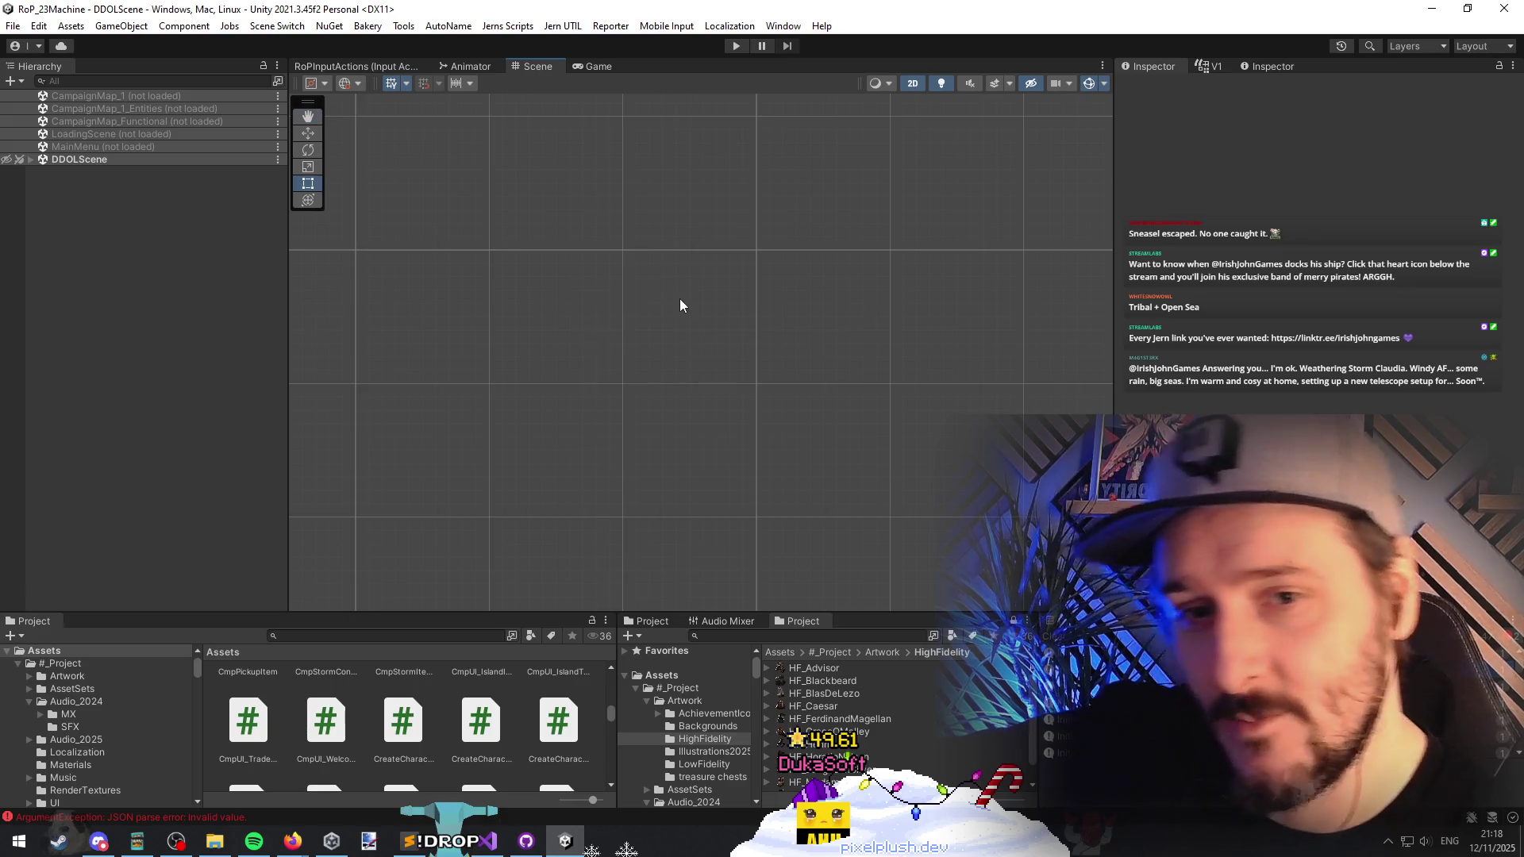
# Step: Back in Visual Studio, review the ClearFilters null resets and show flag defaults
pyautogui.hotkey('alt', 'Tab')
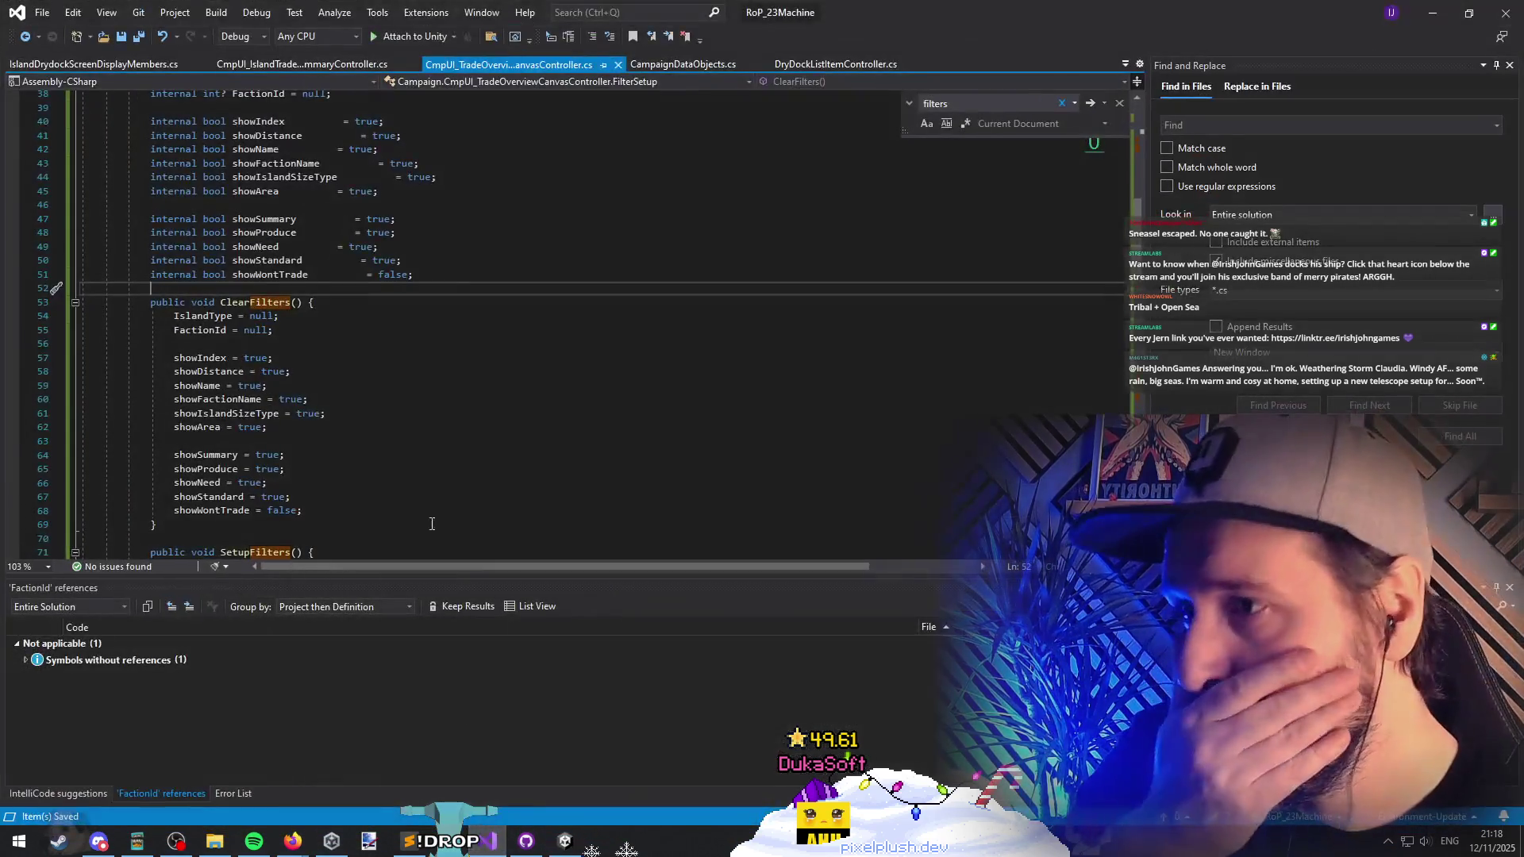
pyautogui.click(274, 330)
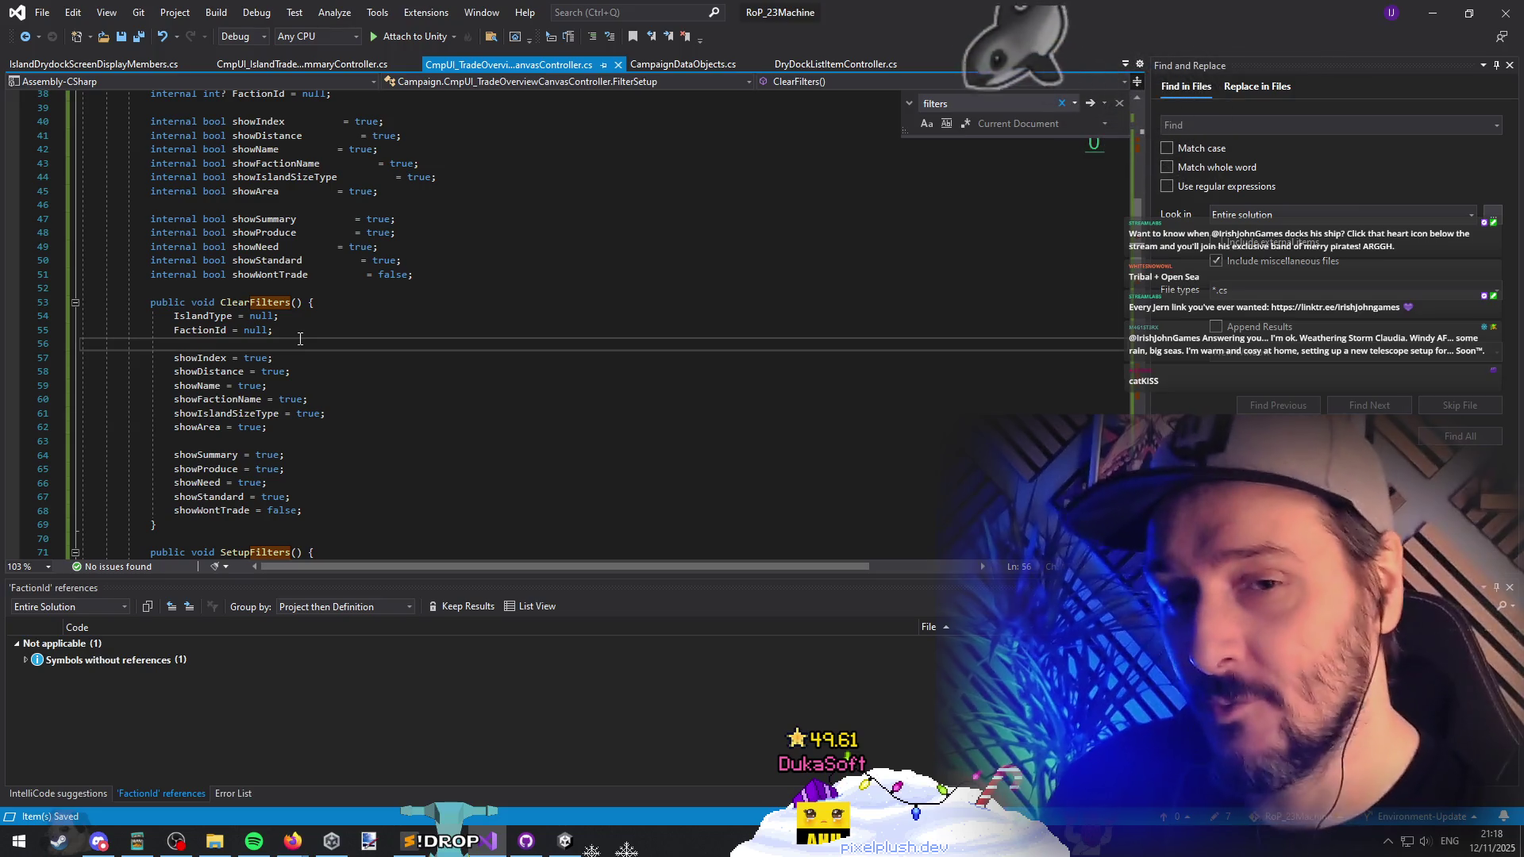
pyautogui.press('Up')
pyautogui.press('Up')
pyautogui.press('Up')
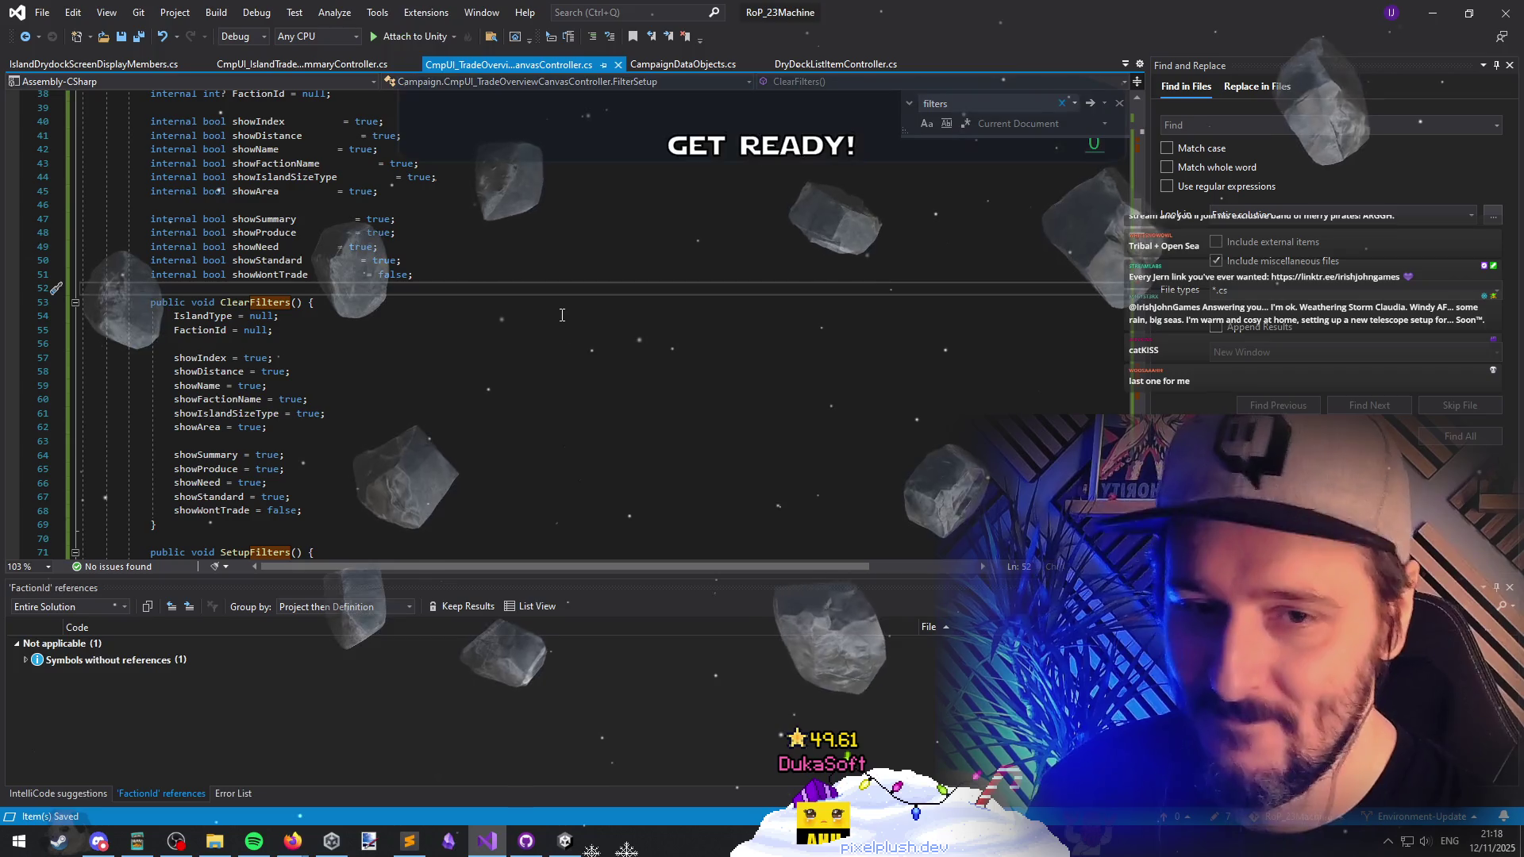
pyautogui.scroll(-3, 516, 350)
pyautogui.click(461, 359)
pyautogui.press('Down')
pyautogui.press('Down')
pyautogui.press('Down')
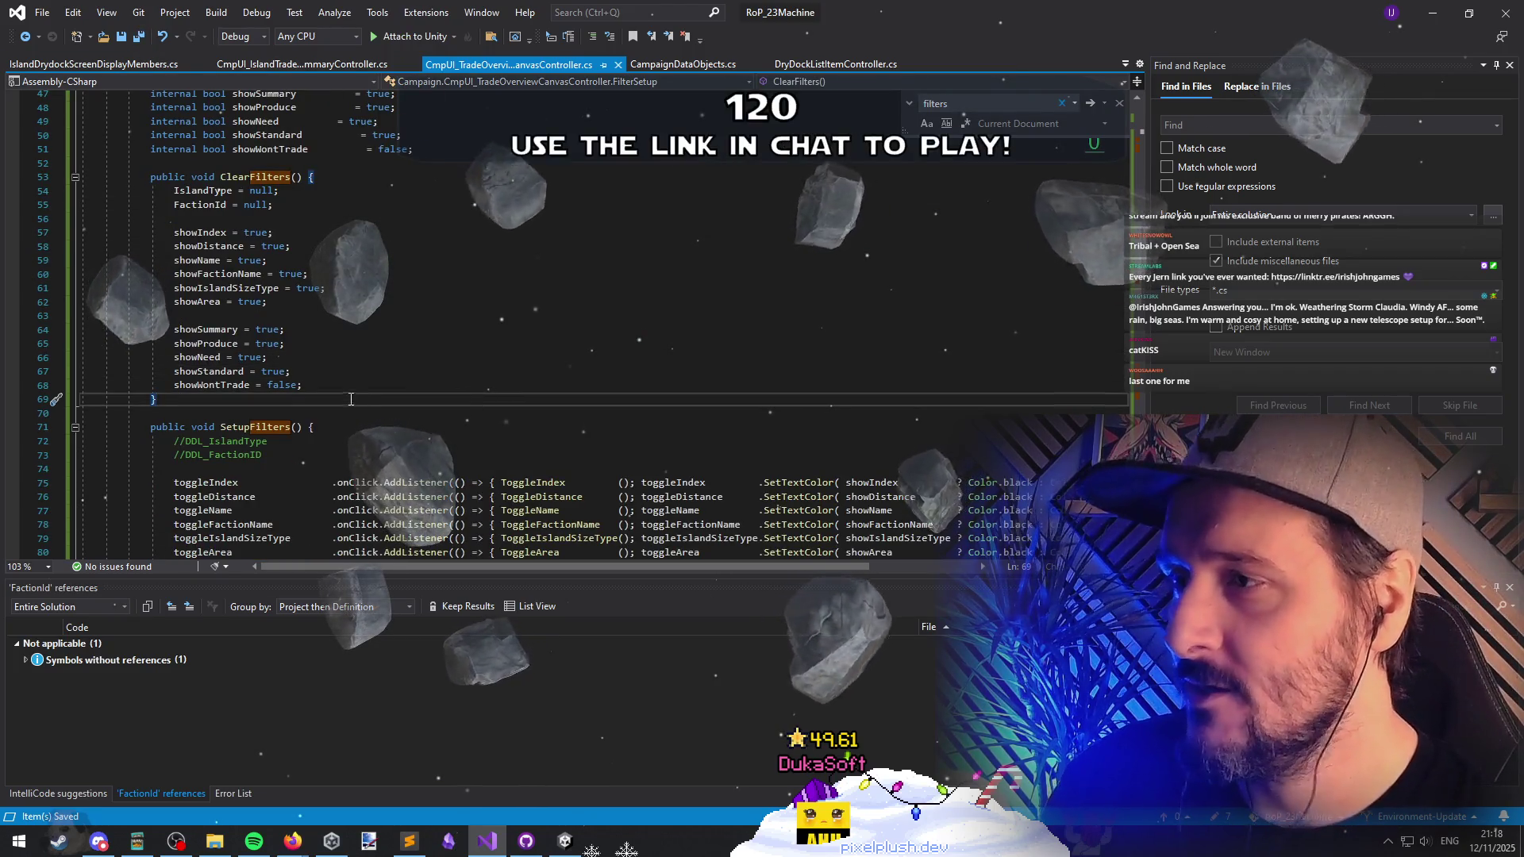
pyautogui.press('Up')
pyautogui.press('Up')
pyautogui.press('Up')
pyautogui.press('Up')
pyautogui.press('Up')
pyautogui.press('Up')
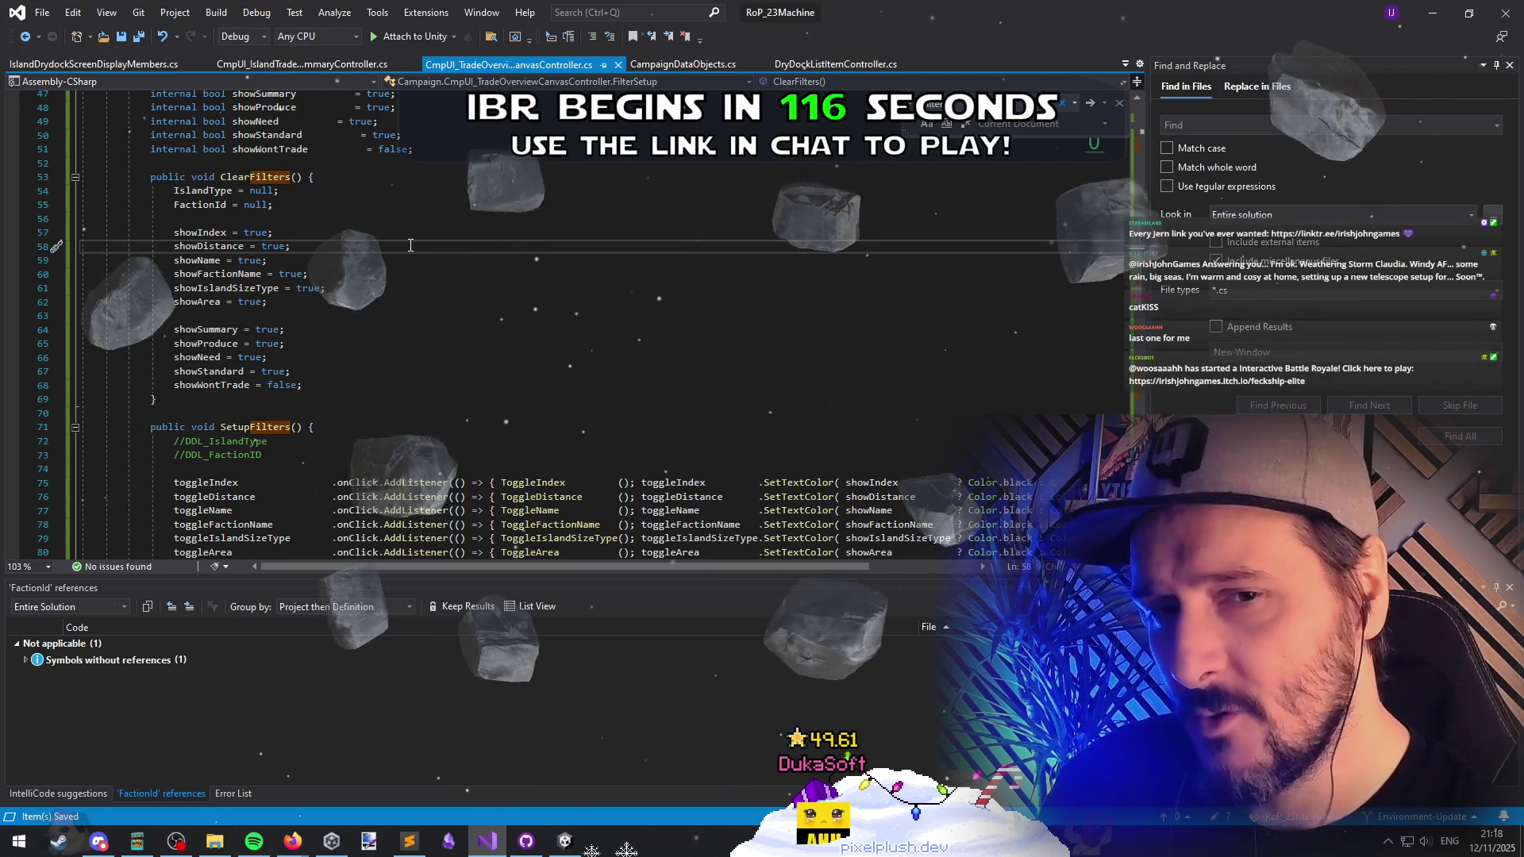
pyautogui.press('Up')
pyautogui.press('Up')
pyautogui.press('Up')
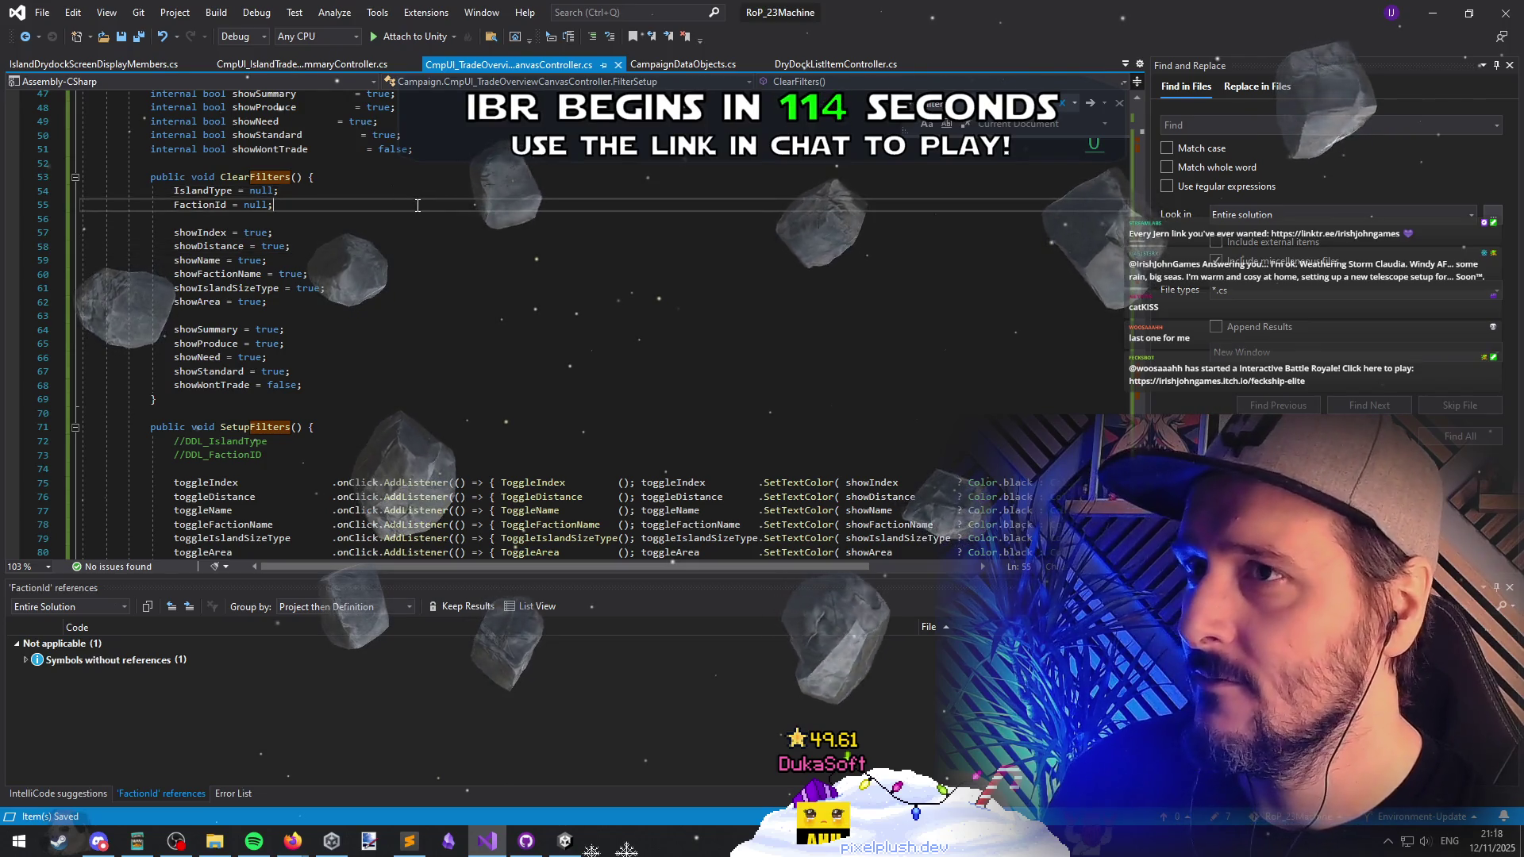
pyautogui.press('Up')
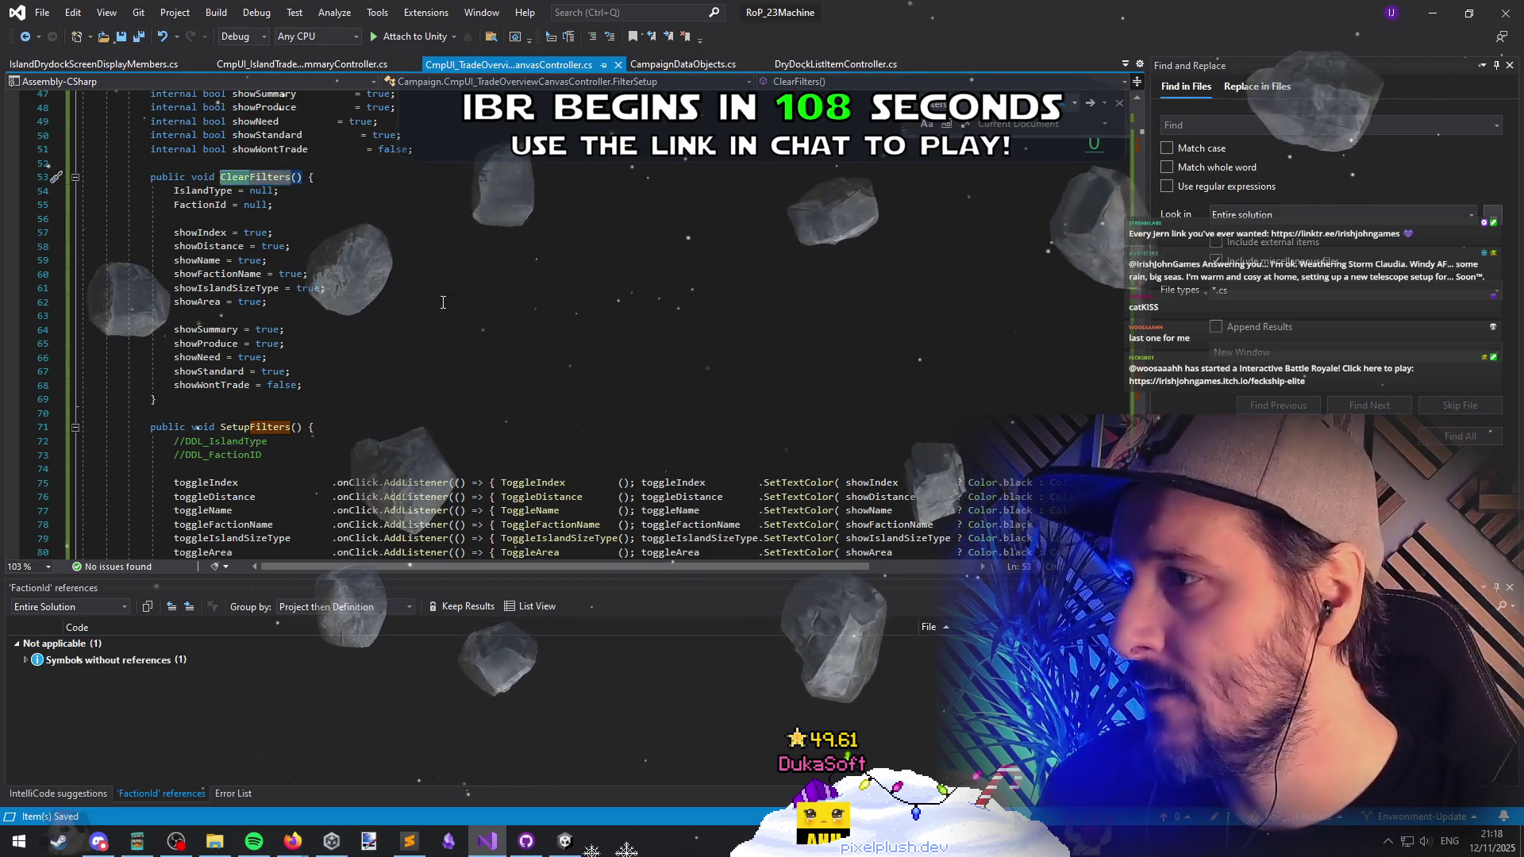
# Step: Switch to the other script tab and bring up code actions for ApplyFilters
pyautogui.hotkey('ctrl', 'Tab')
pyautogui.hotkey('ctrl', 'Tab')
pyautogui.scroll(7, 333, 330)
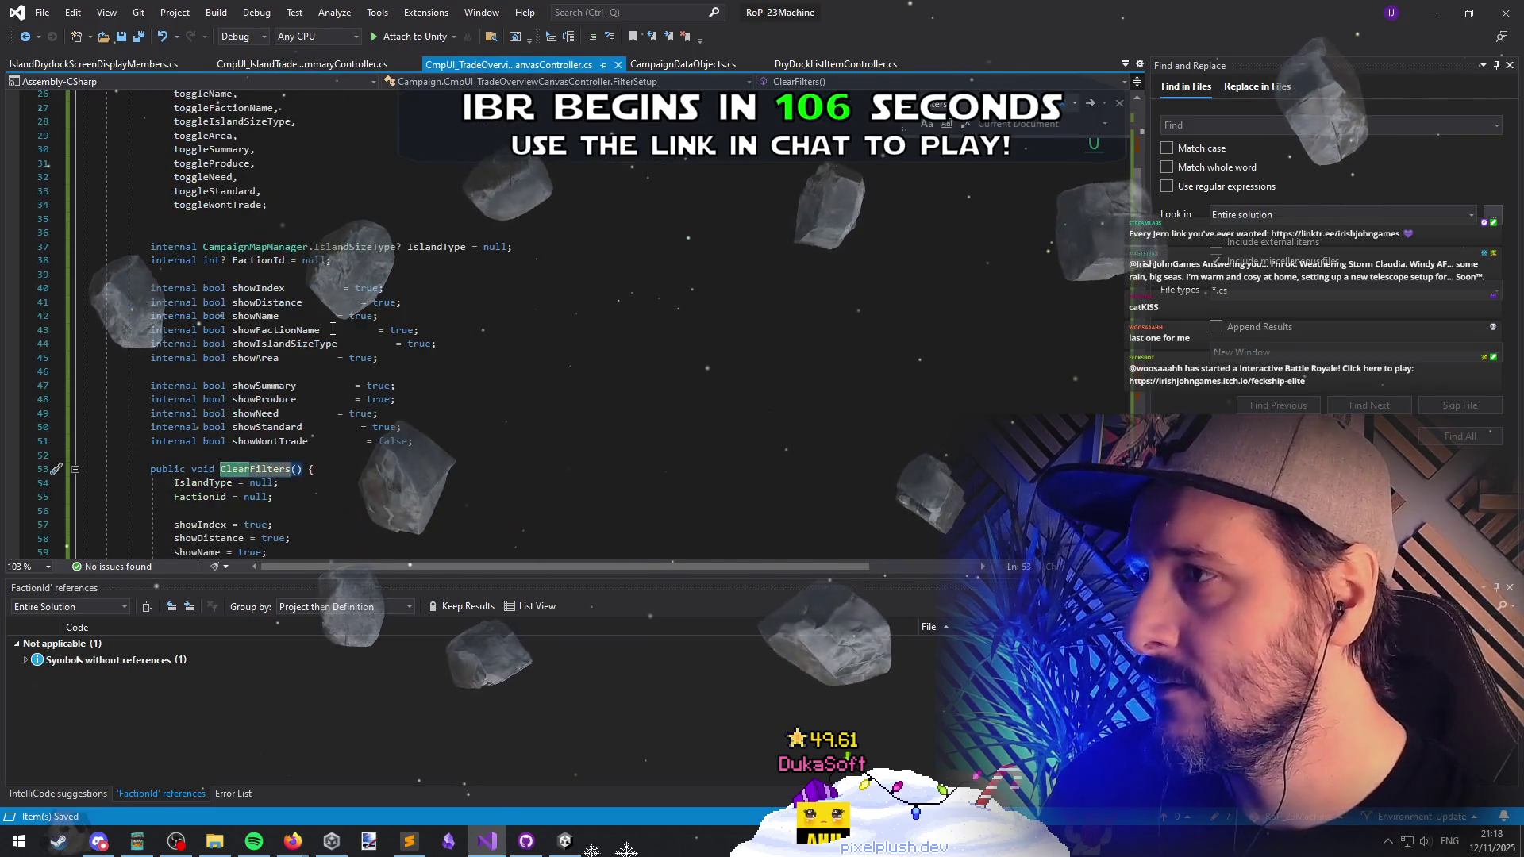
pyautogui.scroll(5, 275, 259)
pyautogui.scroll(-5, 275, 259)
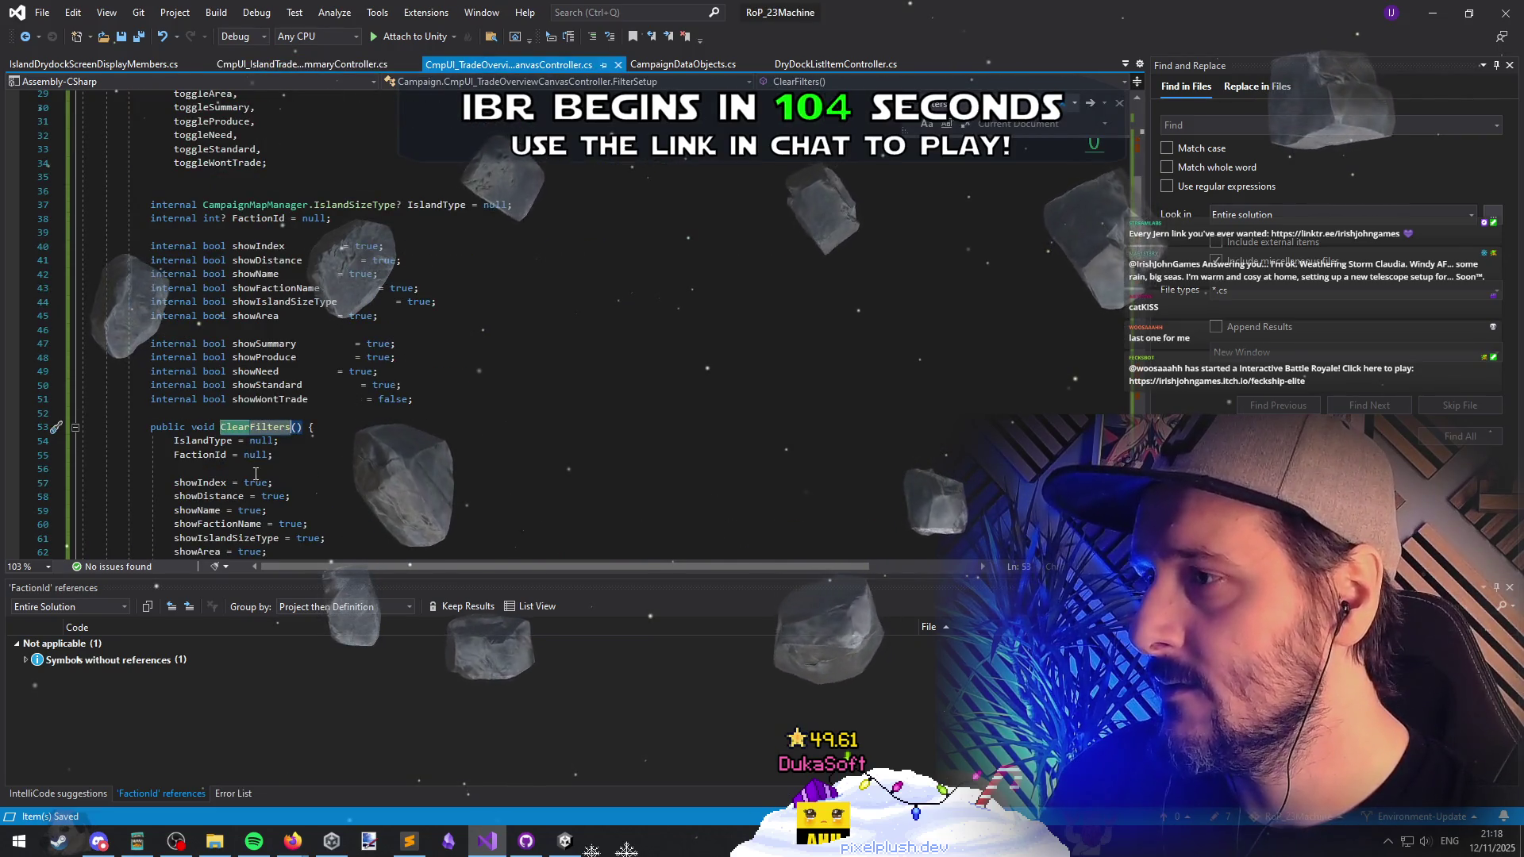
pyautogui.scroll(4, 367, 273)
pyautogui.rightClick(407, 168)
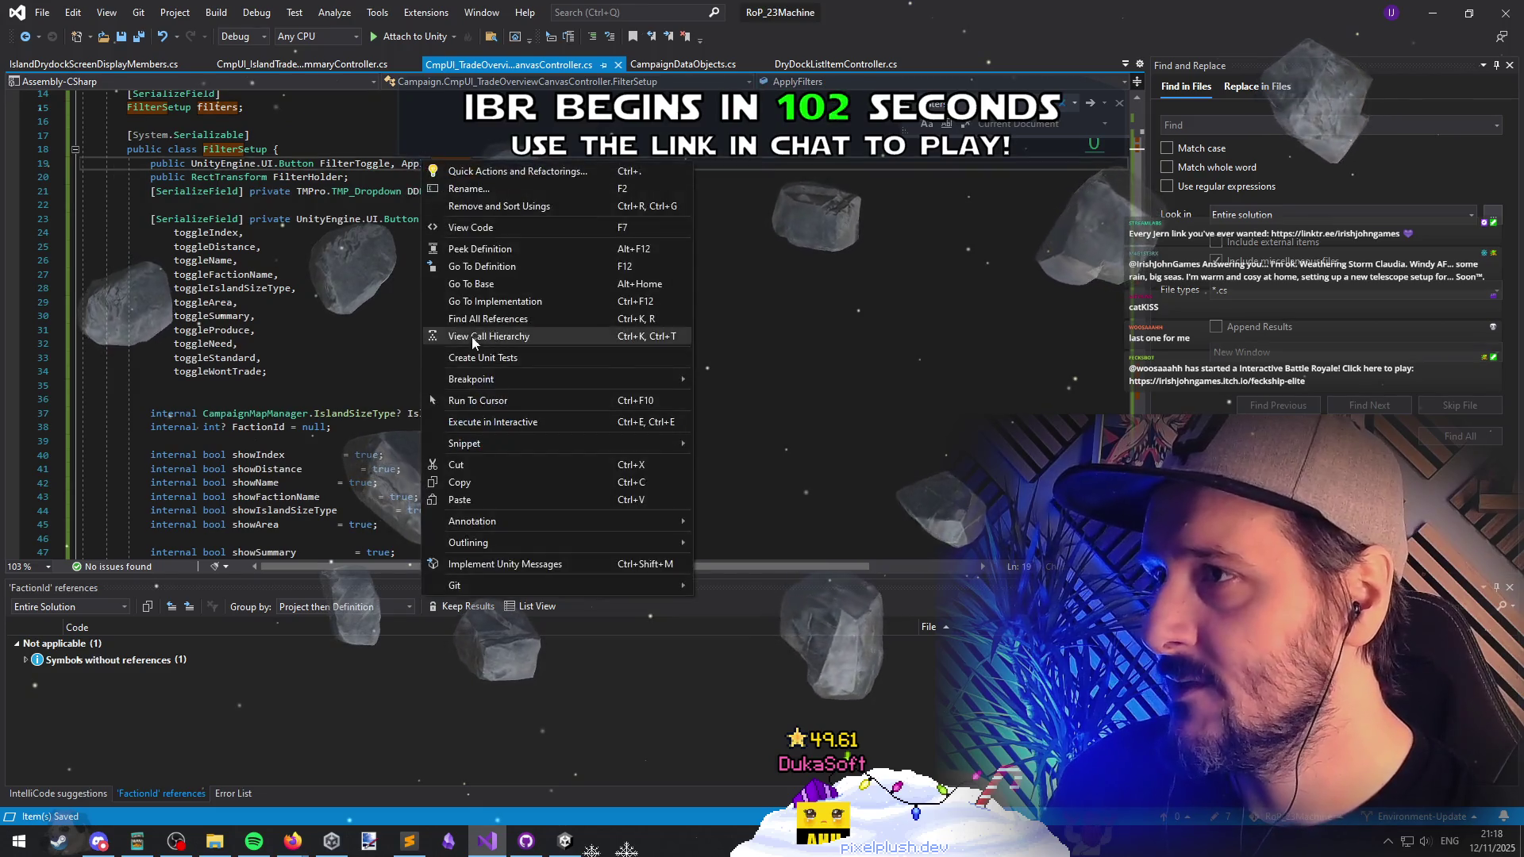
# Step: Duplicate the ApplyFilters button listener lines in Start() directly below the originals
pyautogui.click(471, 330)
pyautogui.doubleClick(209, 677)
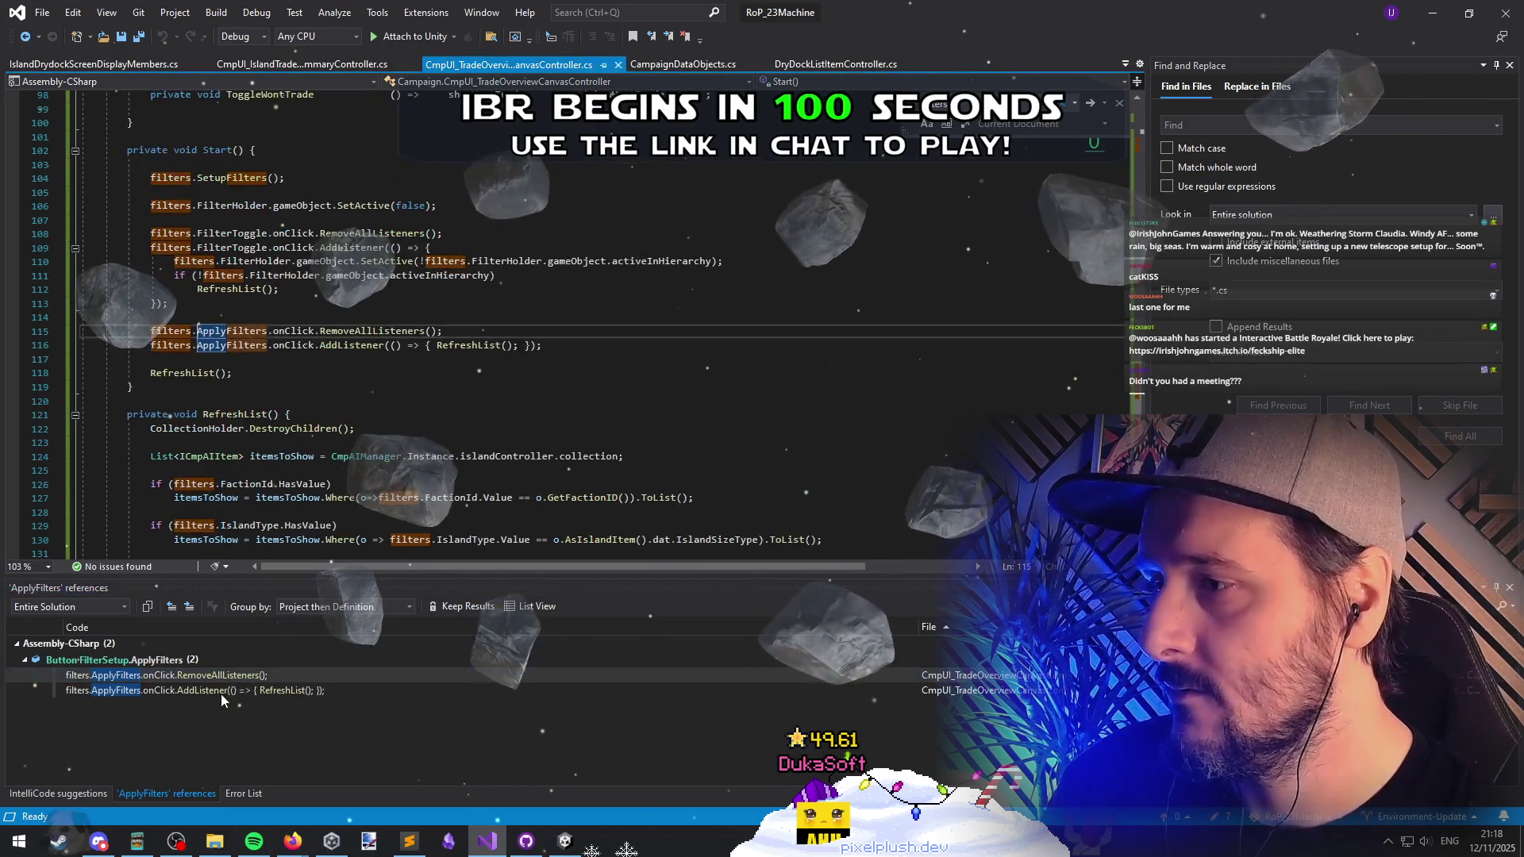
pyautogui.click(326, 359)
pyautogui.press('Return')
pyautogui.write('ClearFilters')
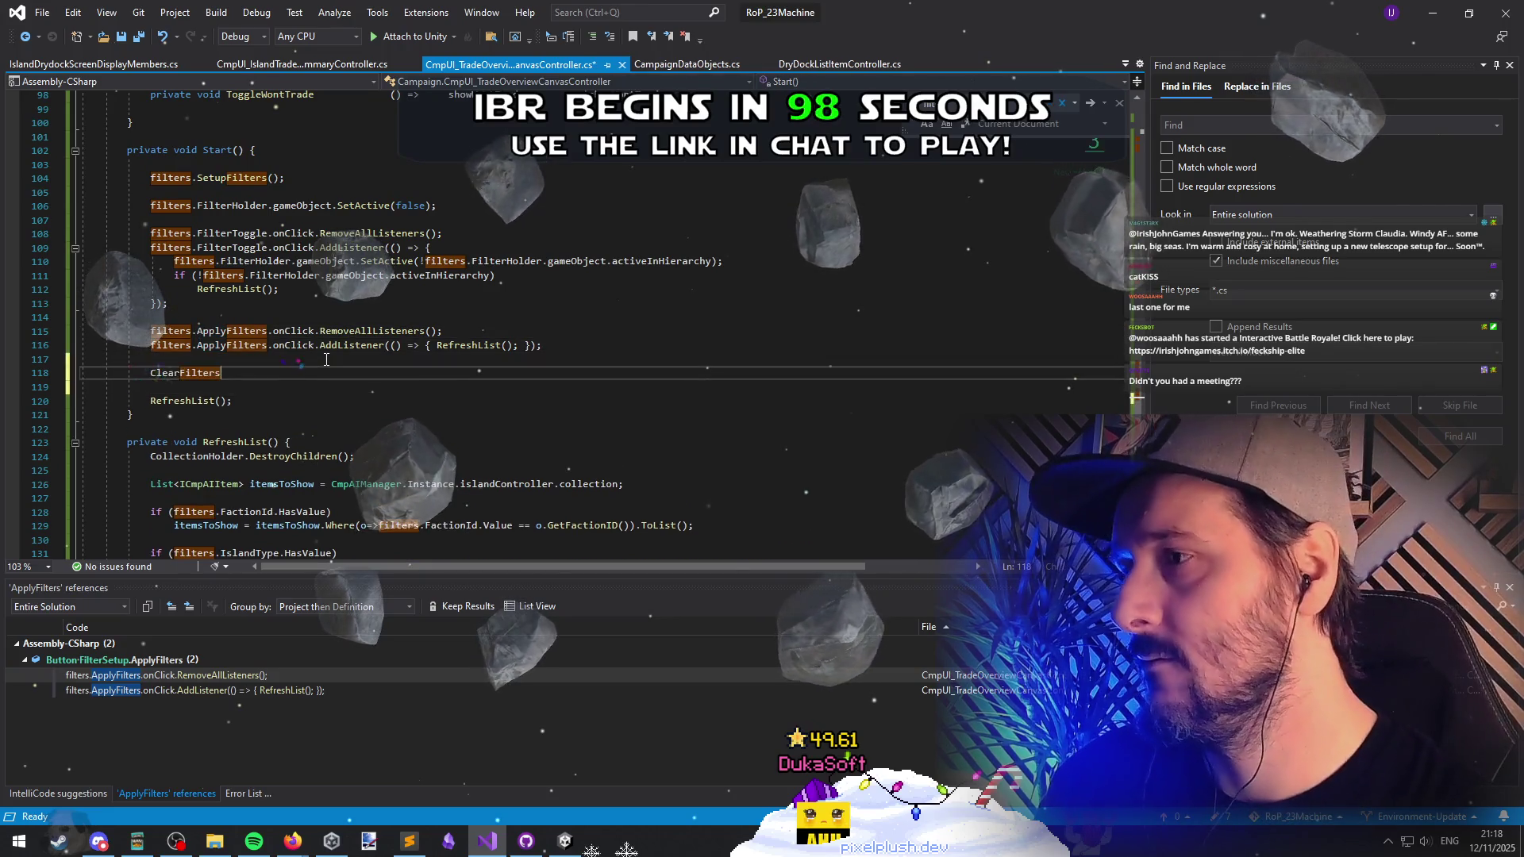
pyautogui.press('Down')
pyautogui.press('Home')
pyautogui.hotkey('shift', 'Up')
pyautogui.hotkey('shift', 'Up')
pyautogui.hotkey('ctrl', 'c')
pyautogui.press('Down')
pyautogui.press('Down')
pyautogui.press('Down')
pyautogui.hotkey('ctrl', 'v')
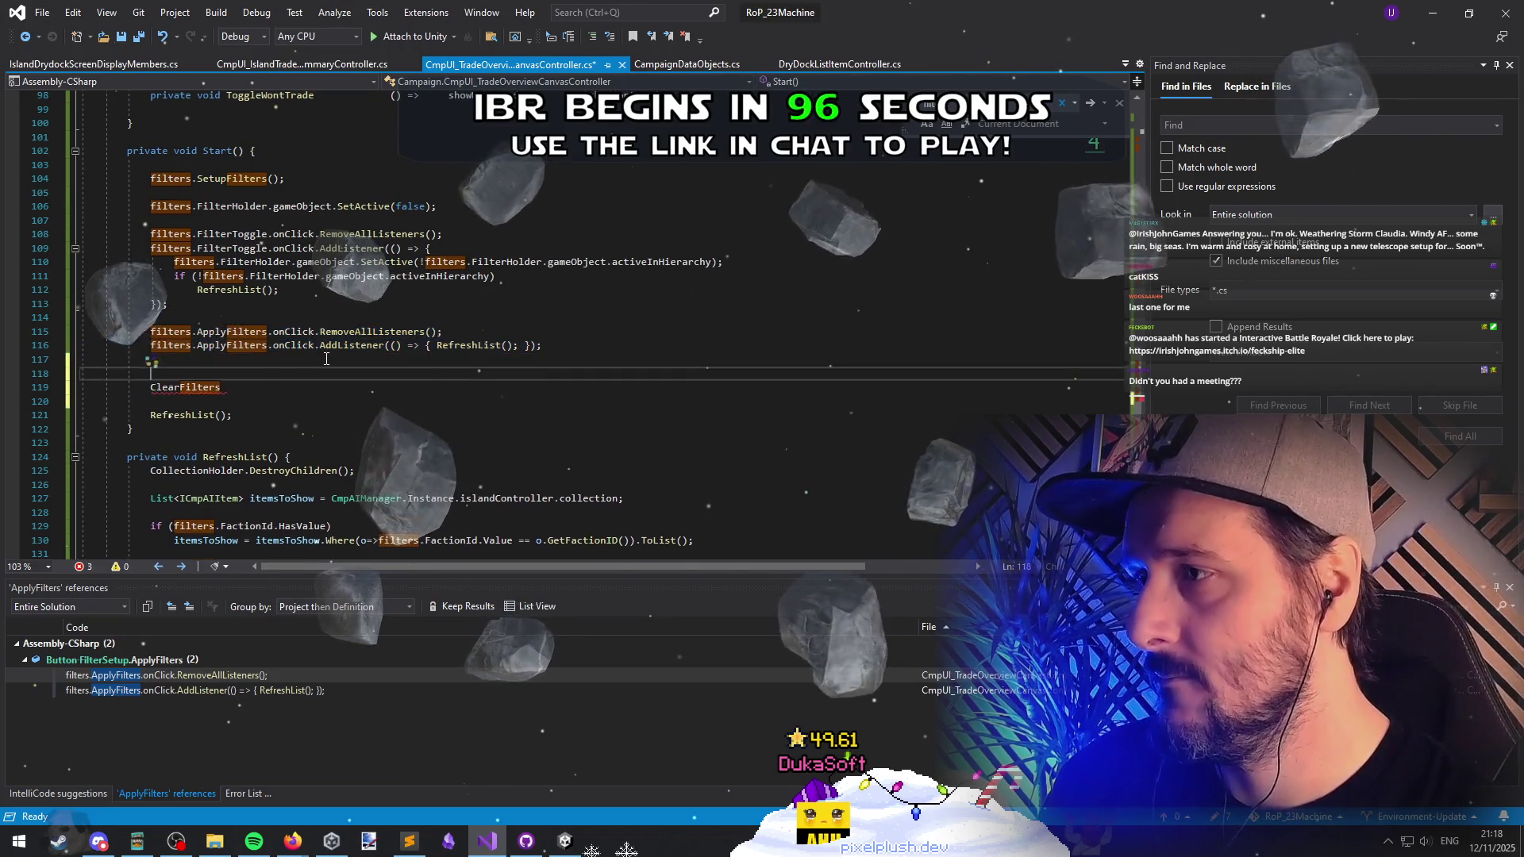
pyautogui.hotkey('ctrl', 'BackSpace')
pyautogui.press('Up')
# Step: Point the copied listener at the ClearFilter button, replace RefreshList with filters.ClearFilter, and save
pyautogui.hotkey('alt', 'shift', 'Up')
pyautogui.hotkey('ctrl', 'Right')
pyautogui.hotkey('ctrl', 'Right')
pyautogui.hotkey('shift', 'Right')
pyautogui.hotkey('shift', 'Right')
pyautogui.hotkey('shift', 'Right')
pyautogui.write('Clear')
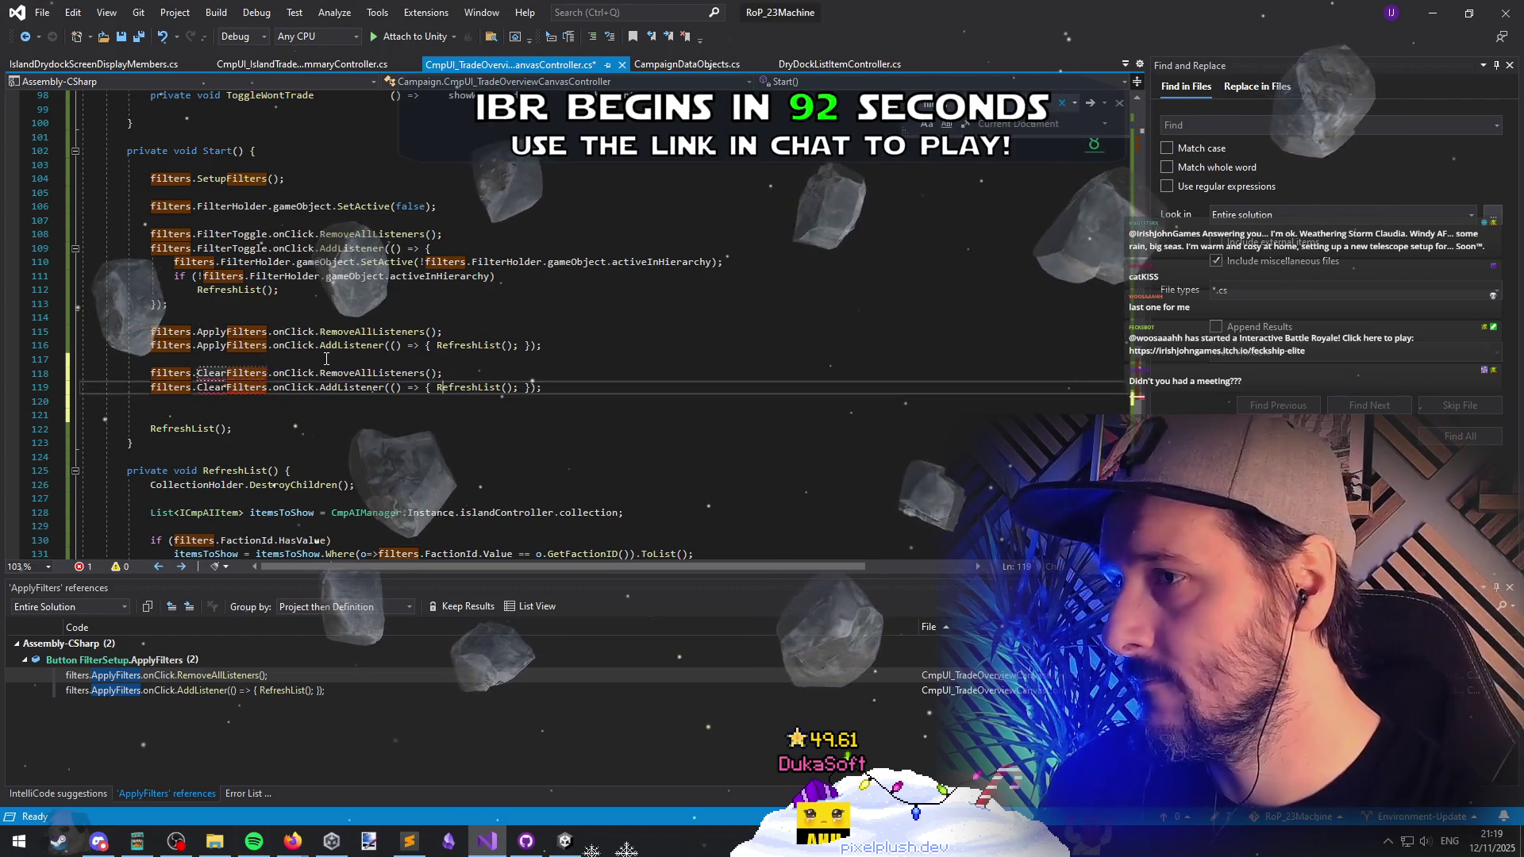
pyautogui.hotkey('ctrl', 'shift', 'Right')
pyautogui.write('filters.ClearFilter(')
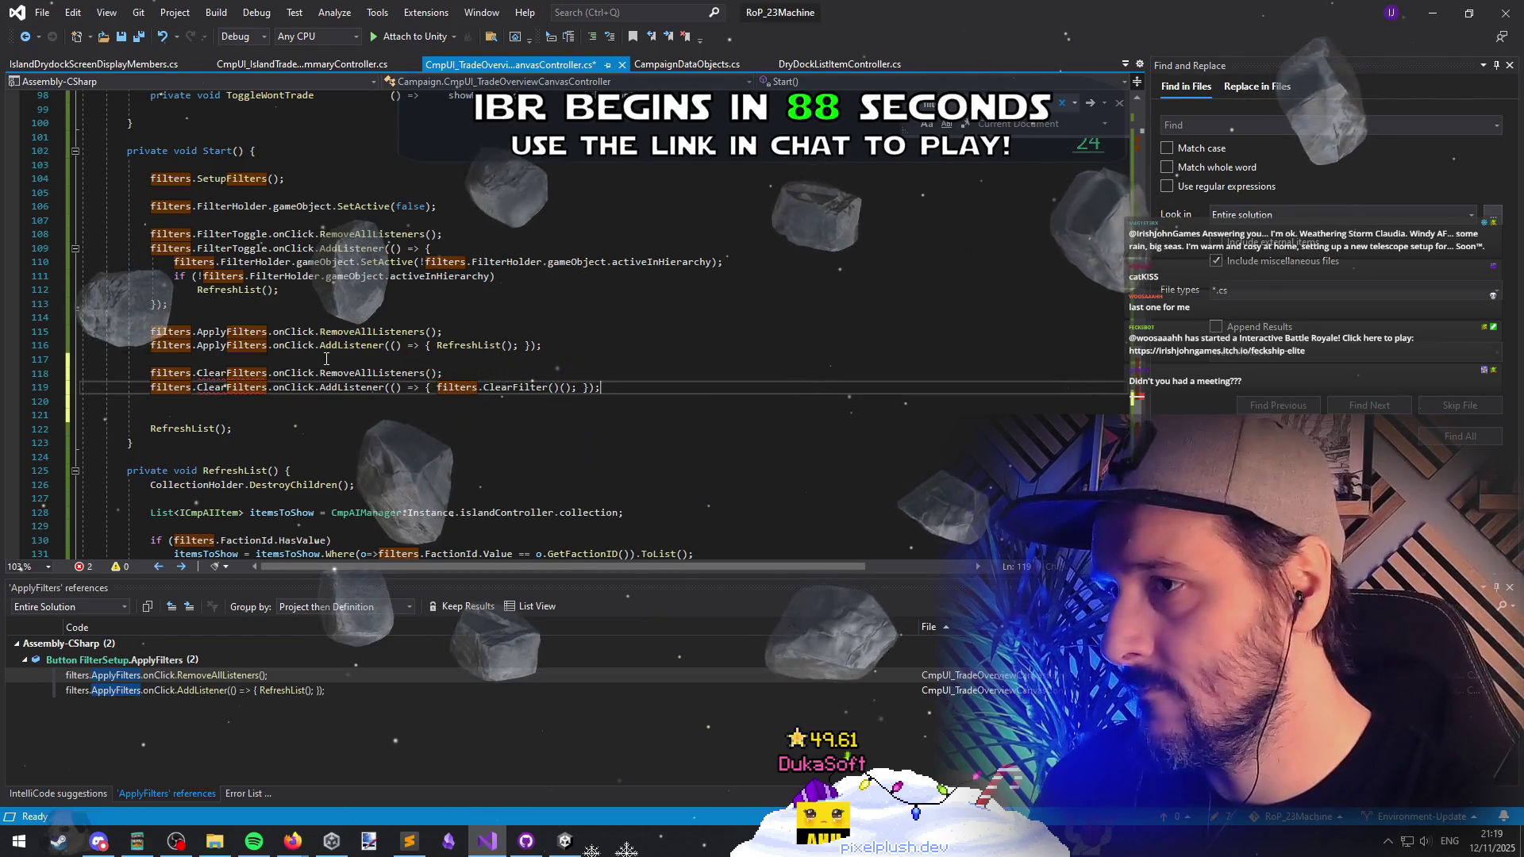
pyautogui.press('Left')
pyautogui.press('BackSpace')
pyautogui.press('BackSpace')
pyautogui.press('Down')
pyautogui.press('Down')
pyautogui.press('Delete')
pyautogui.hotkey('ctrl', 's')
# Step: Check the ClearFilters method definition and the ClearFilter button field name
pyautogui.click(229, 372)
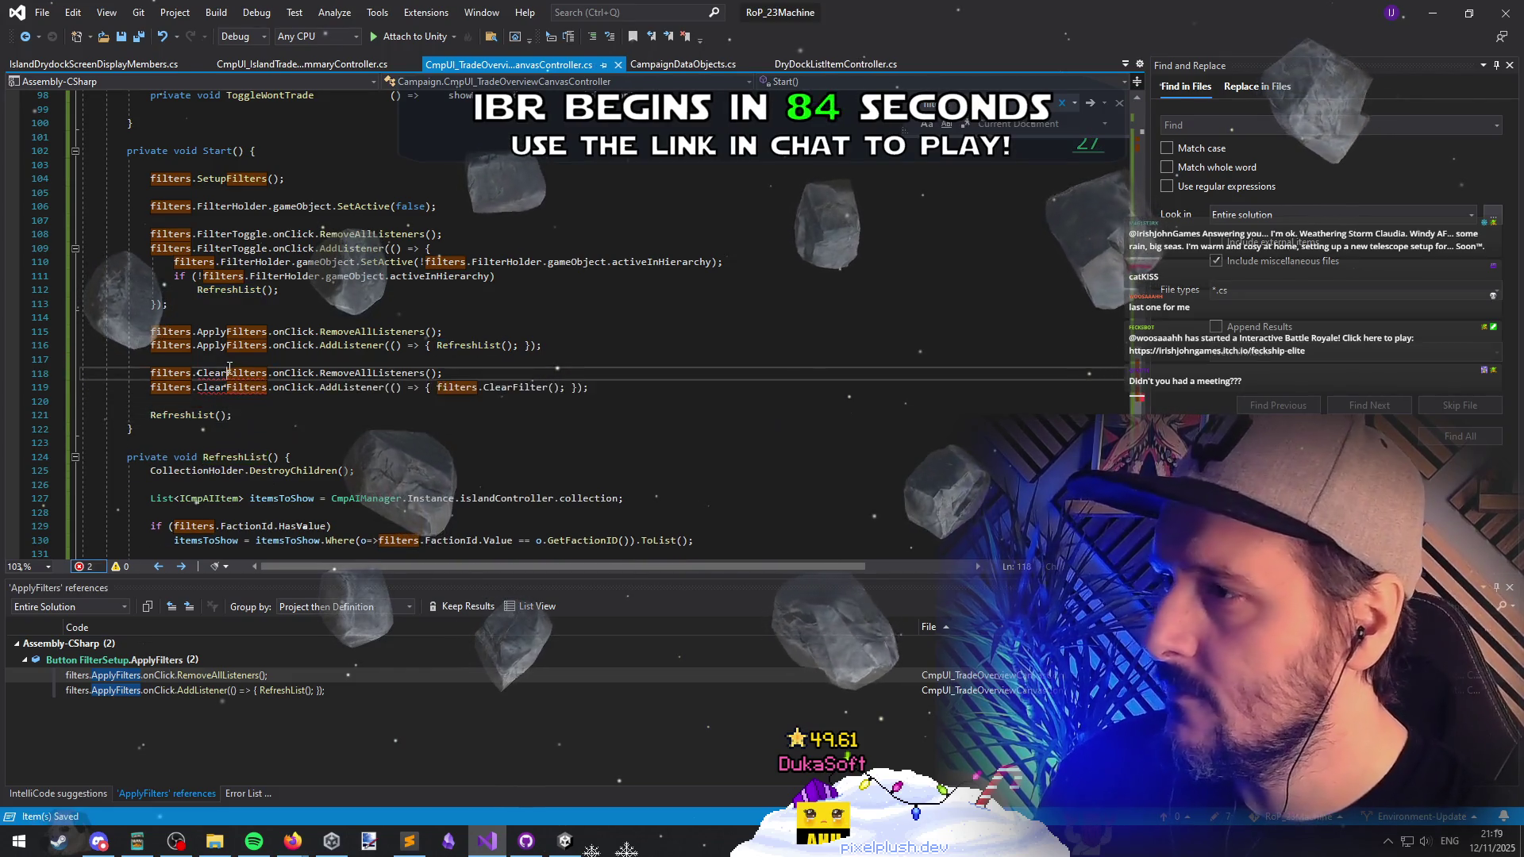
pyautogui.press('F12')
pyautogui.scroll(10, 264, 332)
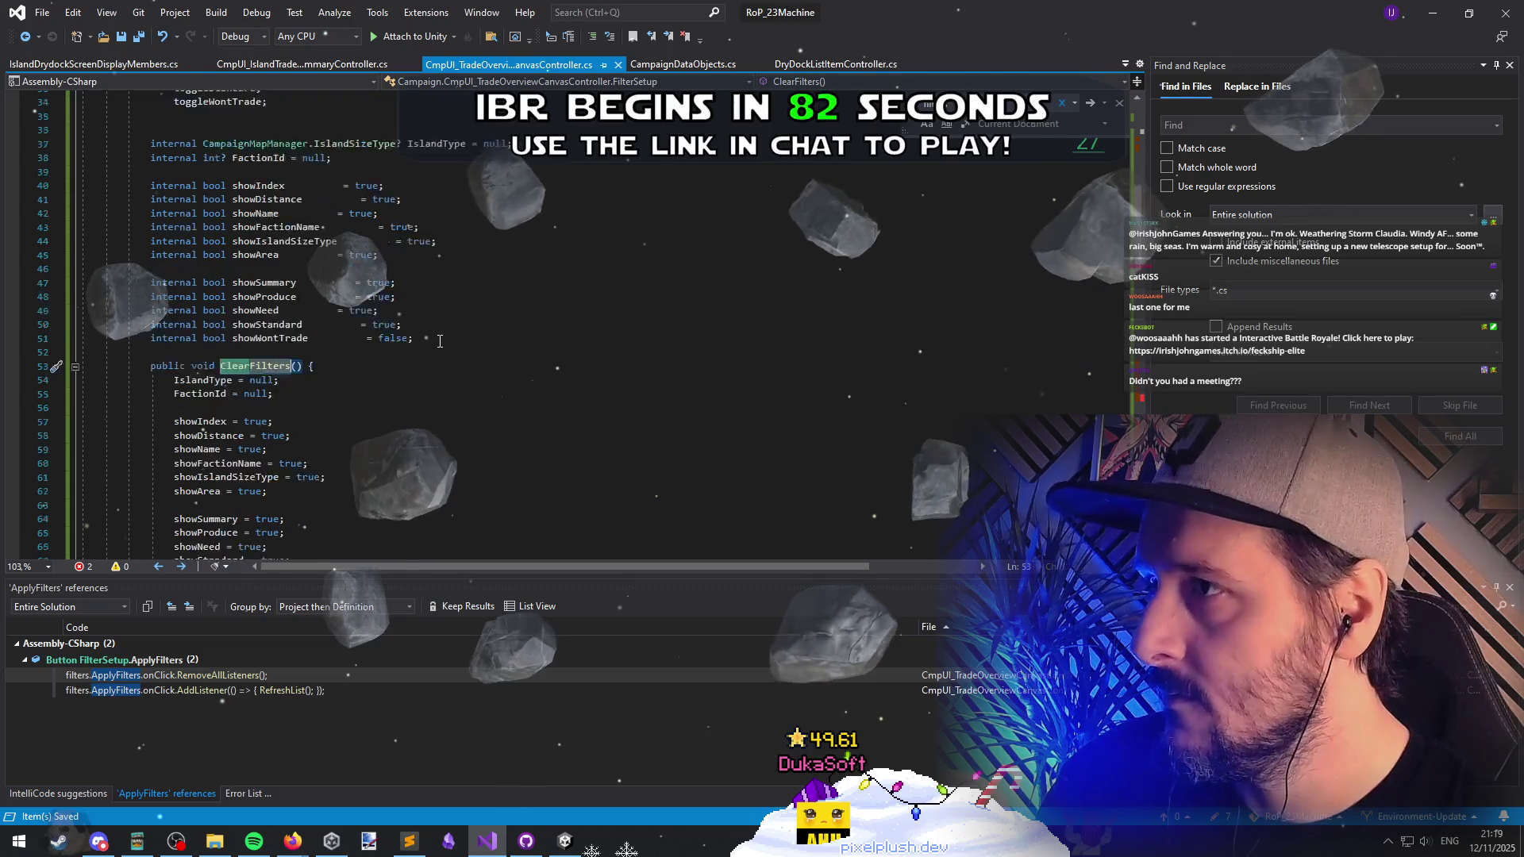
pyautogui.scroll(2, 435, 334)
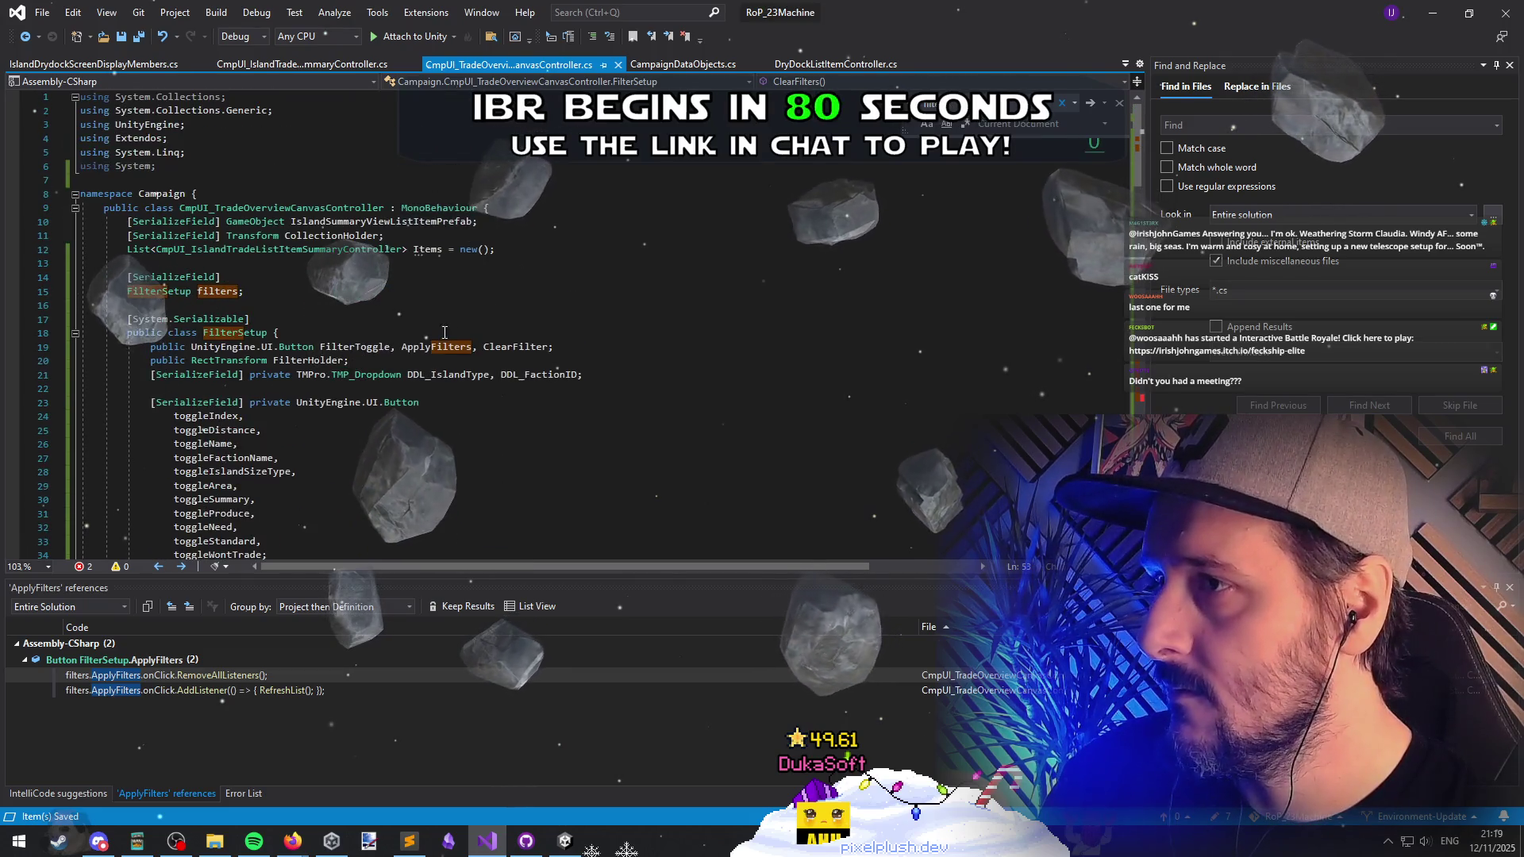
pyautogui.click(488, 347)
pyautogui.scroll(-6, 468, 354)
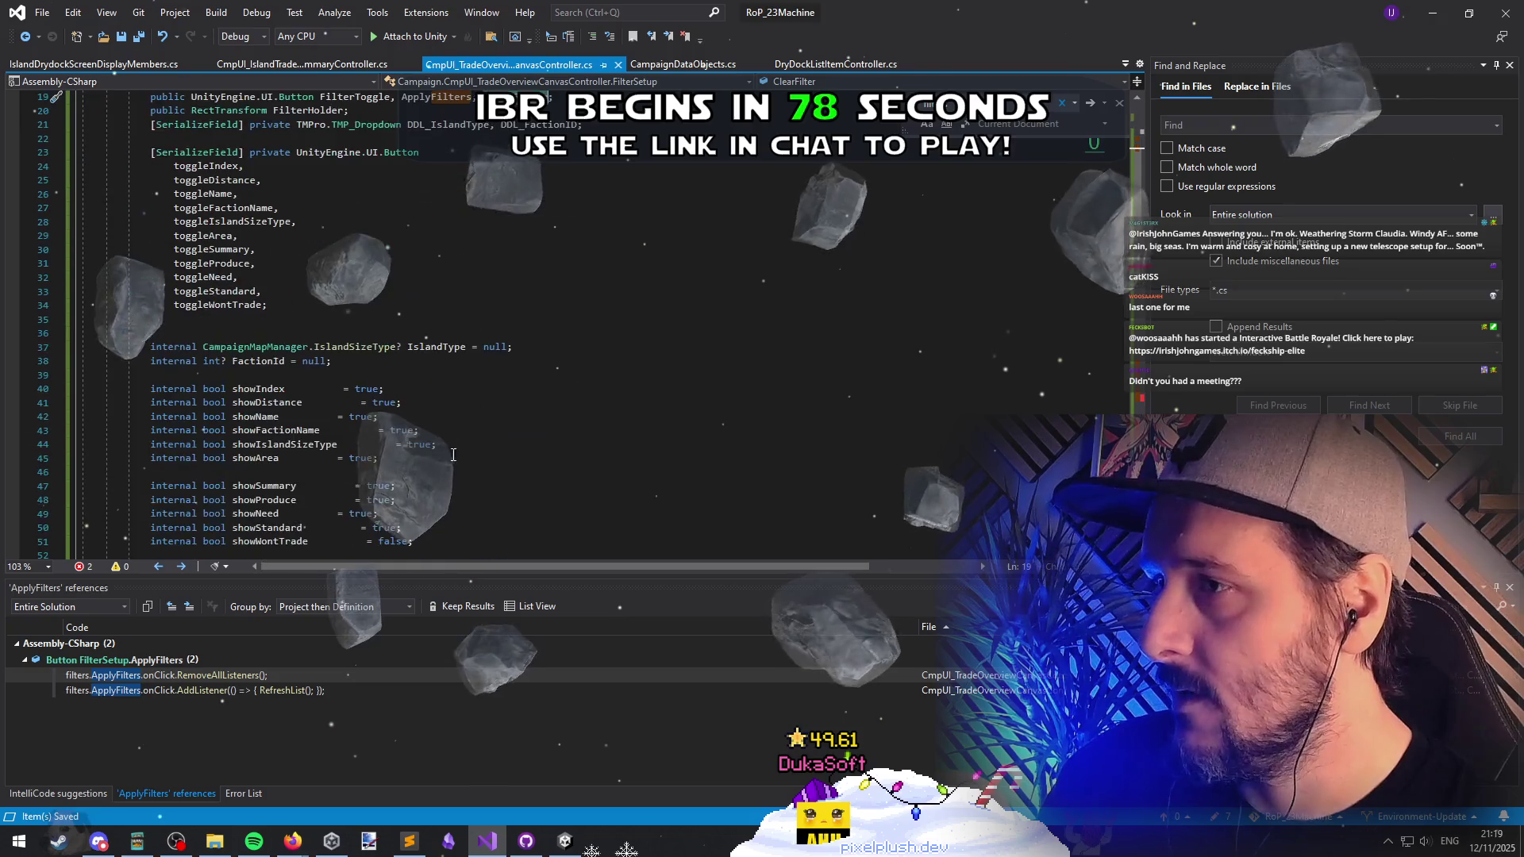
pyautogui.scroll(-20, 423, 445)
# Step: Rename the references to ClearFilter and autocomplete the call to filters.ClearFilters()
pyautogui.click(240, 340)
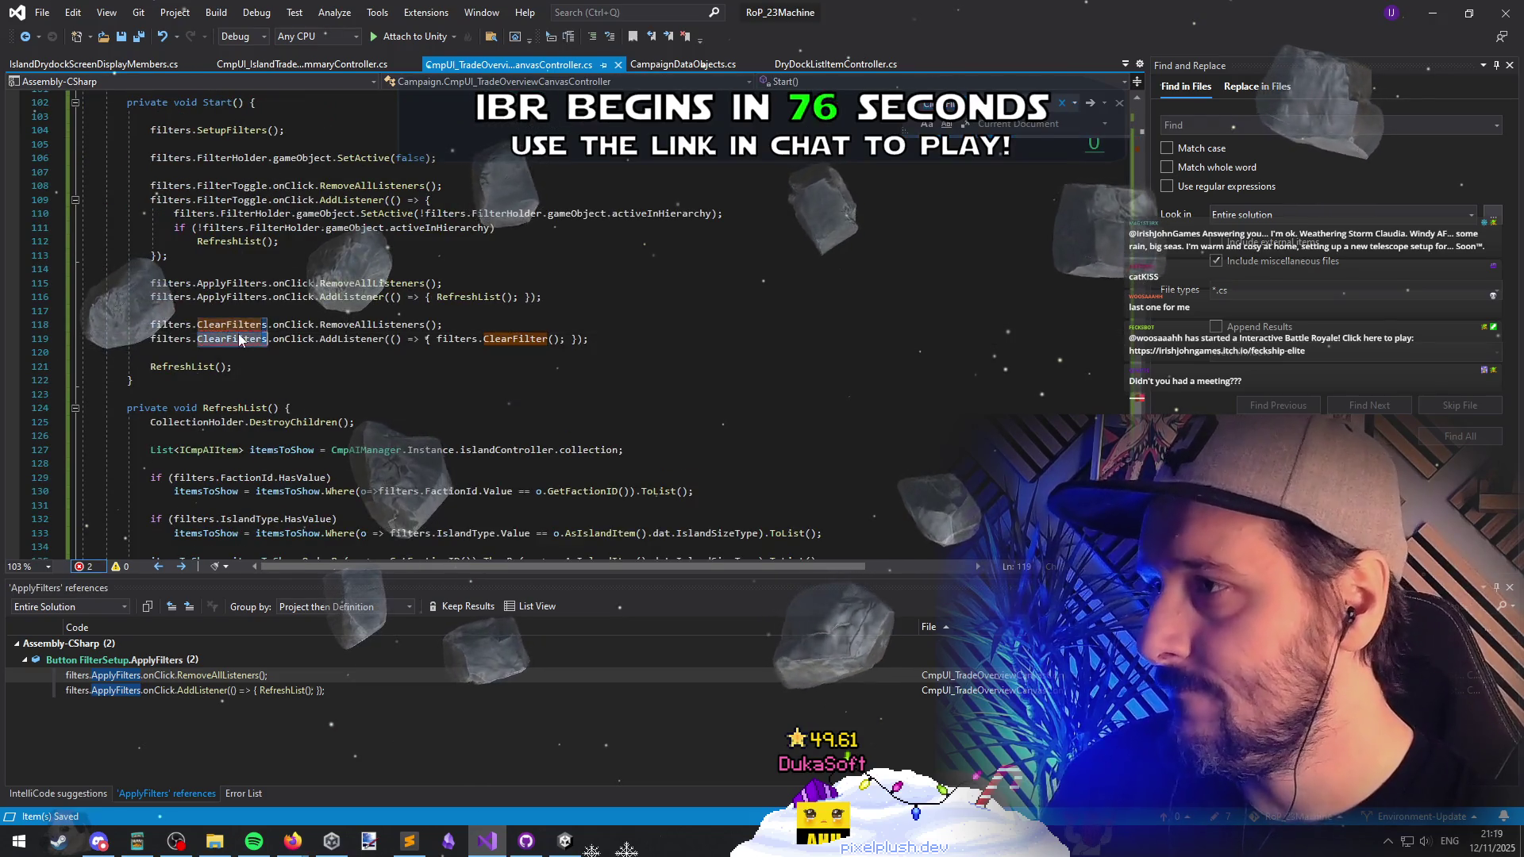
pyautogui.press('BackSpace')
pyautogui.press('Down')
pyautogui.press('Delete')
pyautogui.click(334, 355)
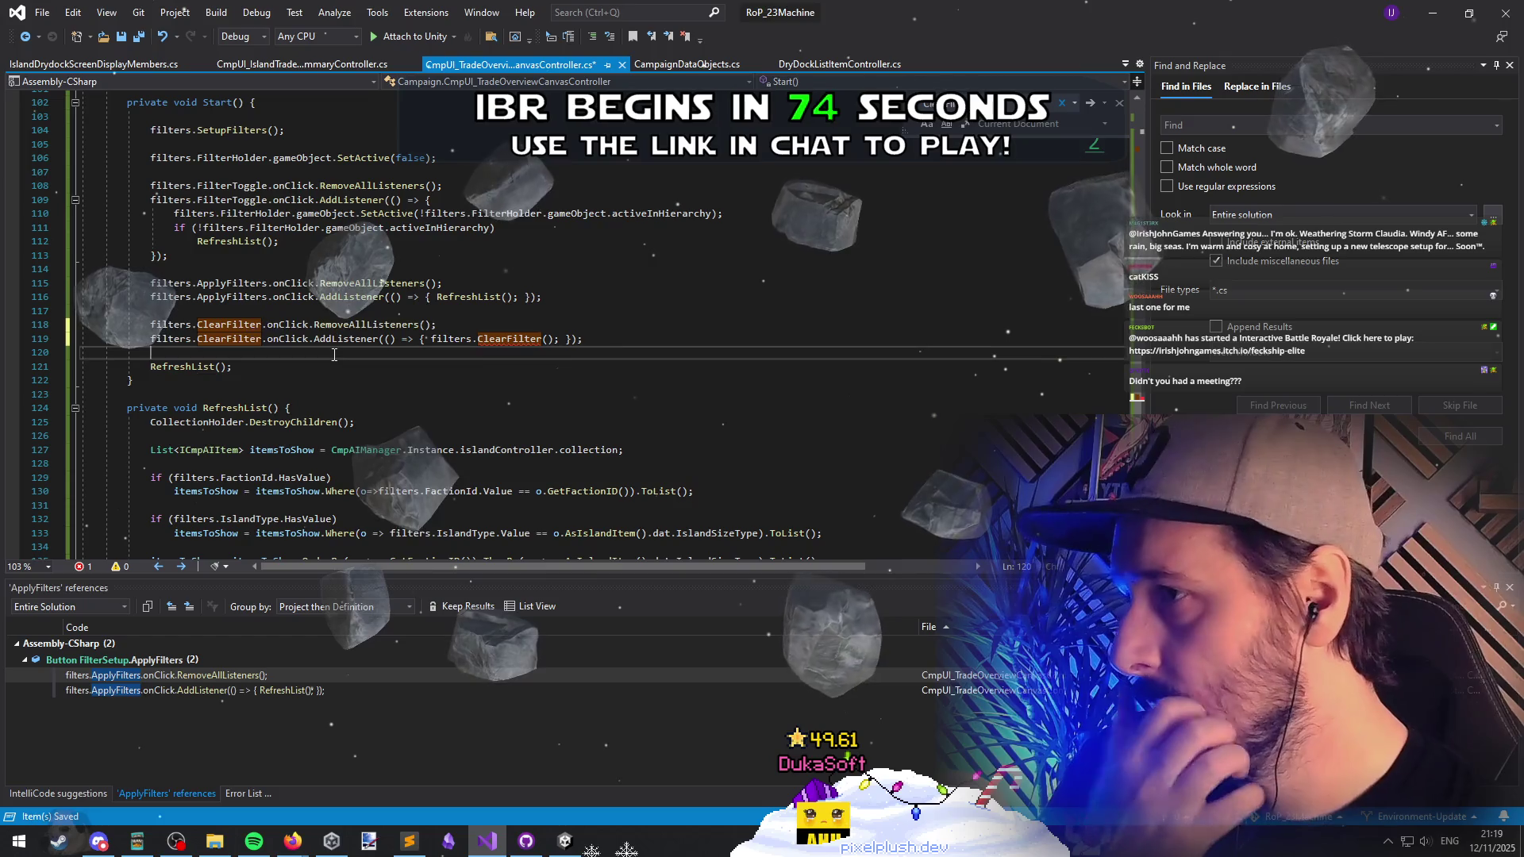
pyautogui.click(509, 338)
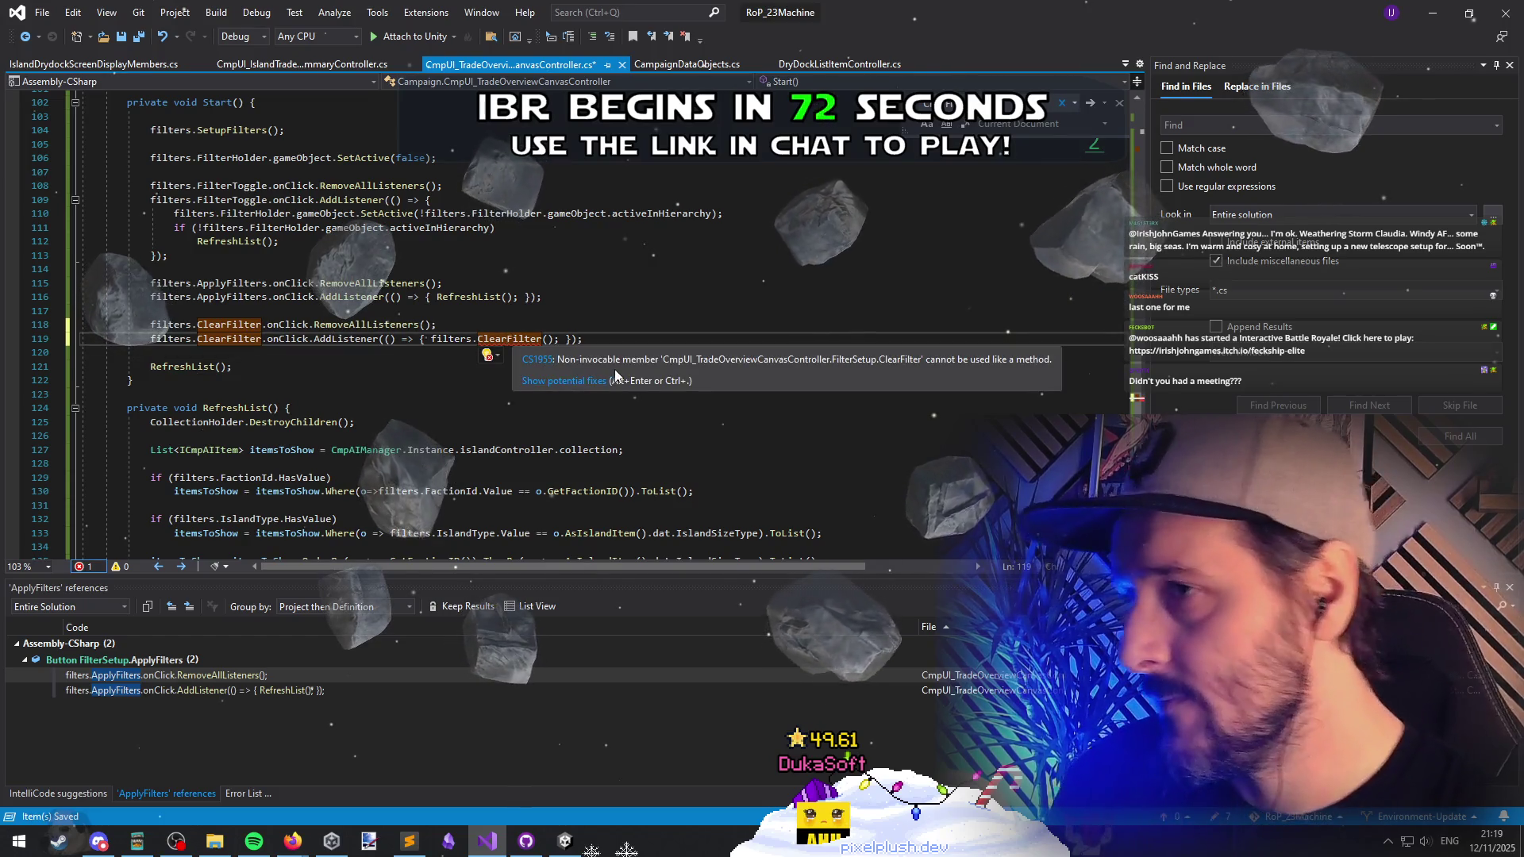
pyautogui.hotkey('ctrl', 'space')
pyautogui.press('Return')
pyautogui.press('Down')
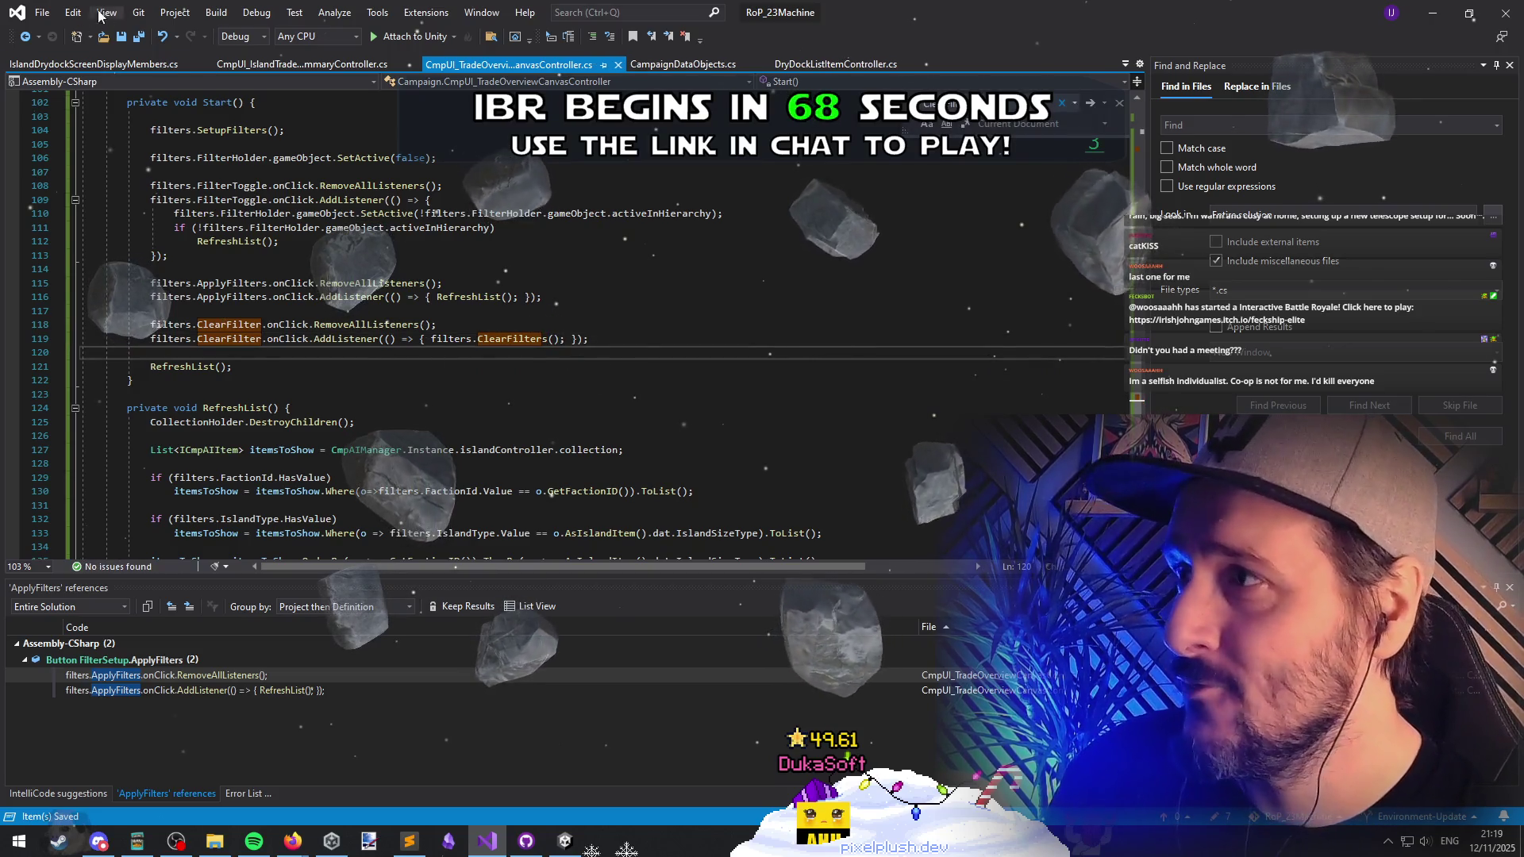
pyautogui.hotkey('alt', 'Tab')
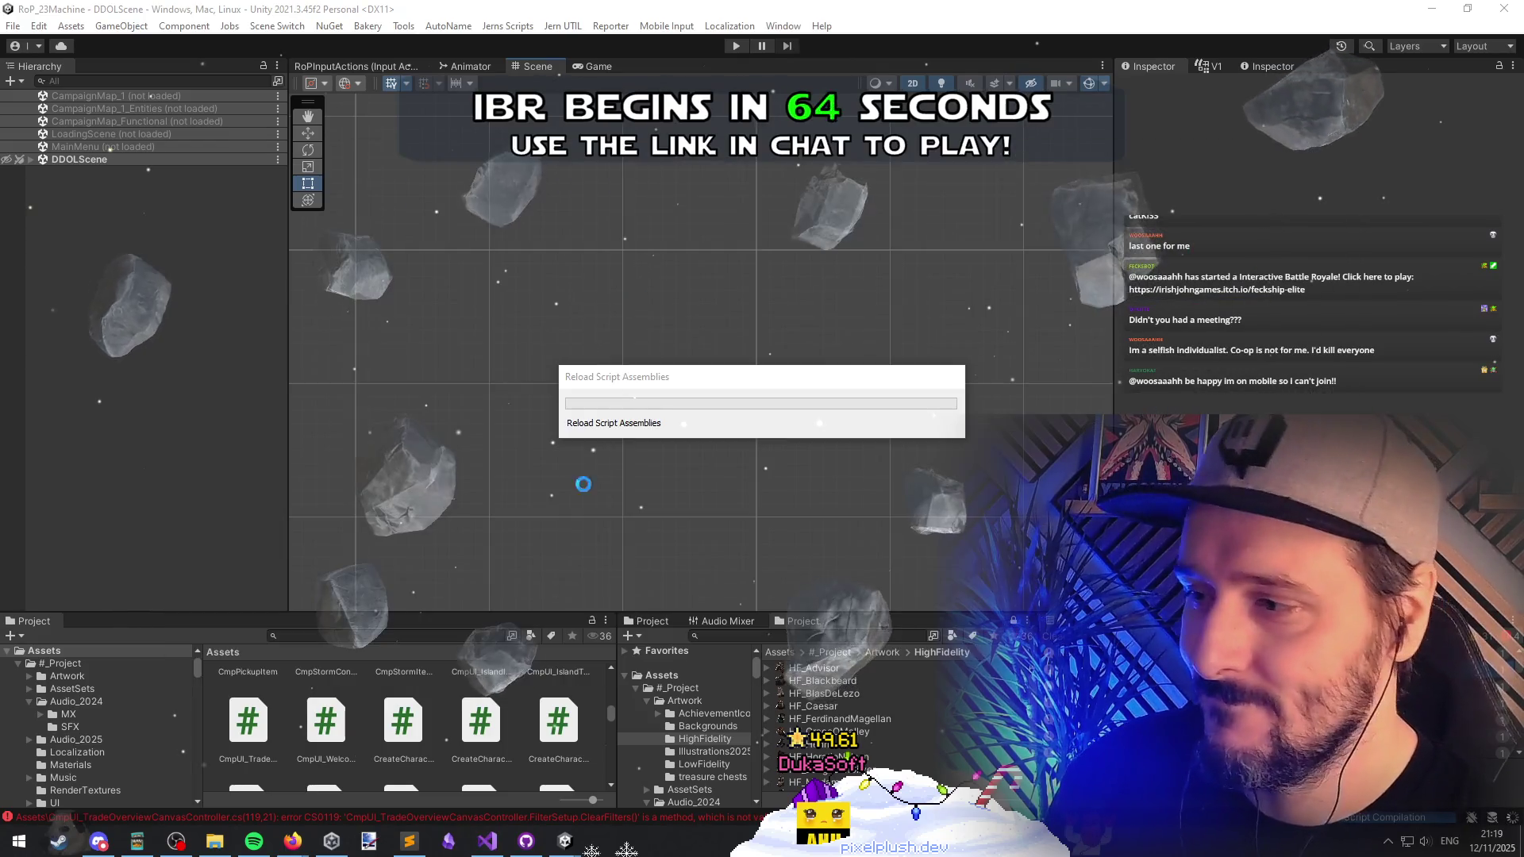
# Step: Return to the controller code in Visual Studio, caret at the end of line 112
pyautogui.hotkey('alt', 'Tab')
pyautogui.click(298, 245)
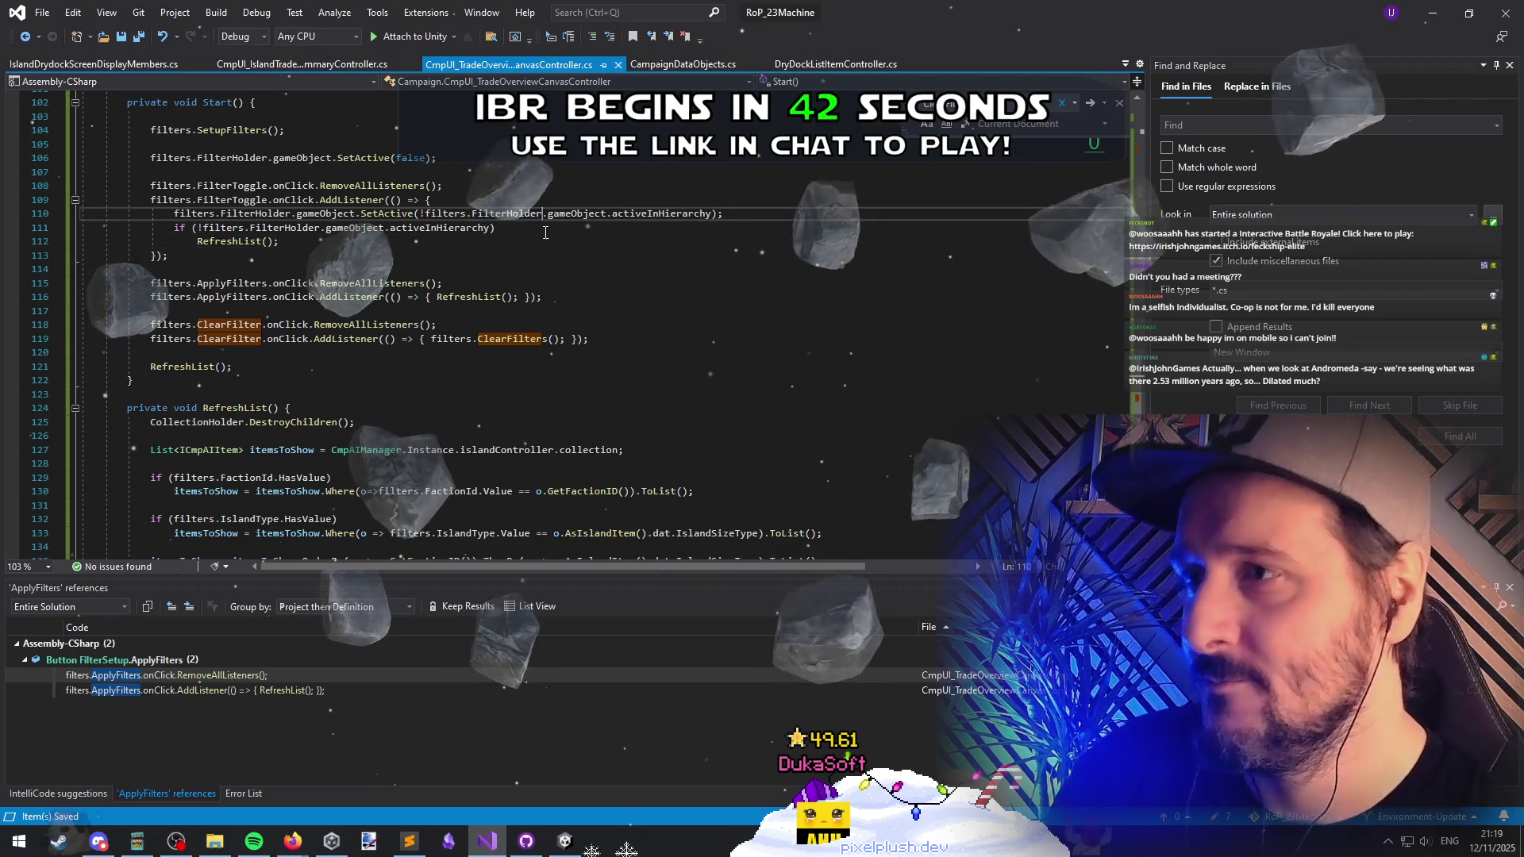
# Step: Delete the blank line after Start's opening brace and blank line 99, then go to Unity
pyautogui.click(516, 228)
pyautogui.click(529, 180)
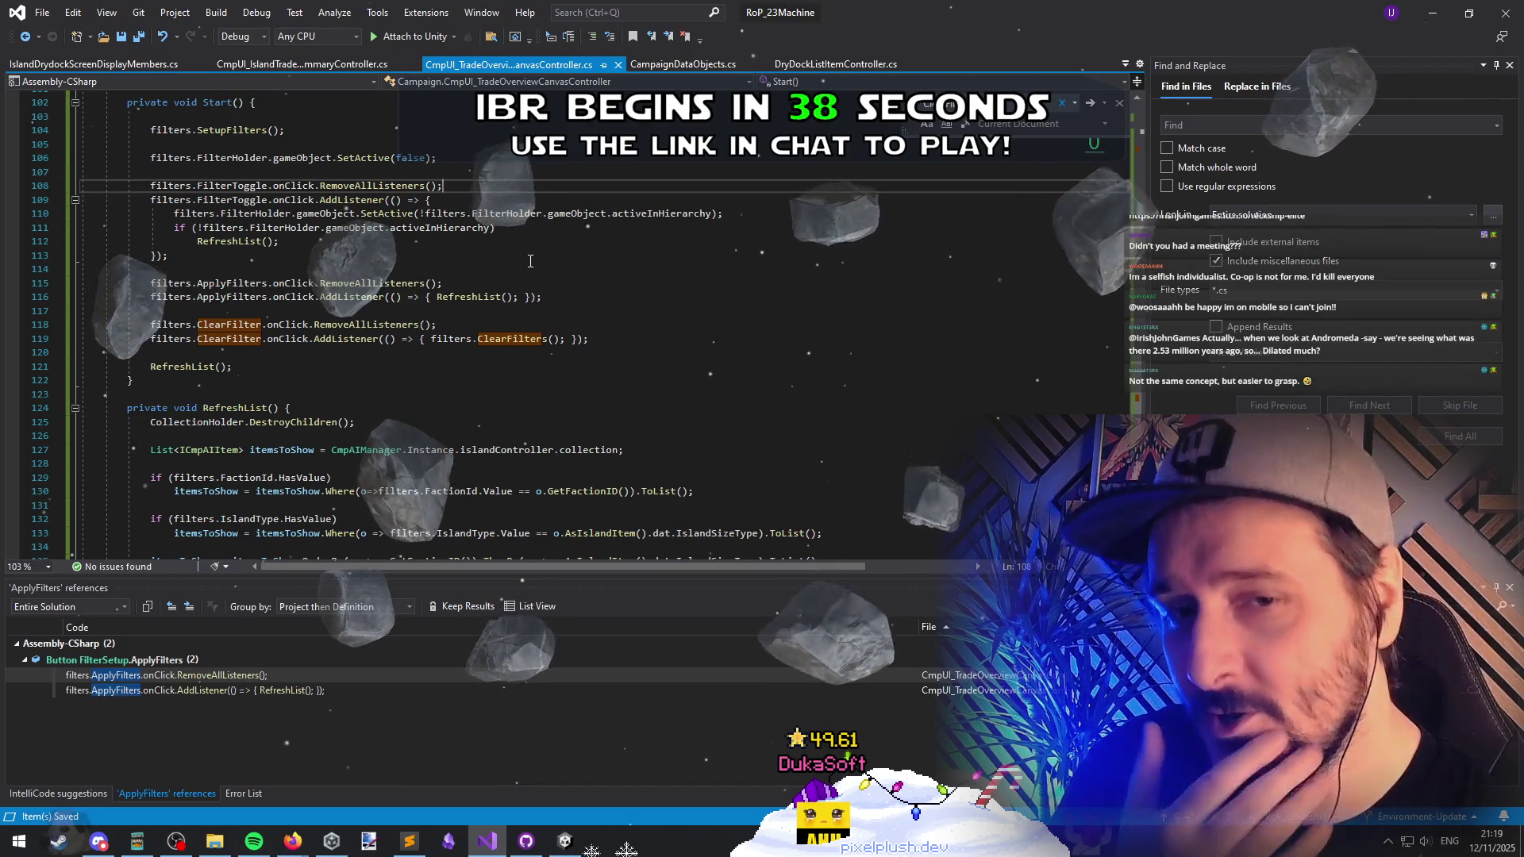
pyautogui.click(493, 282)
pyautogui.scroll(1, 460, 238)
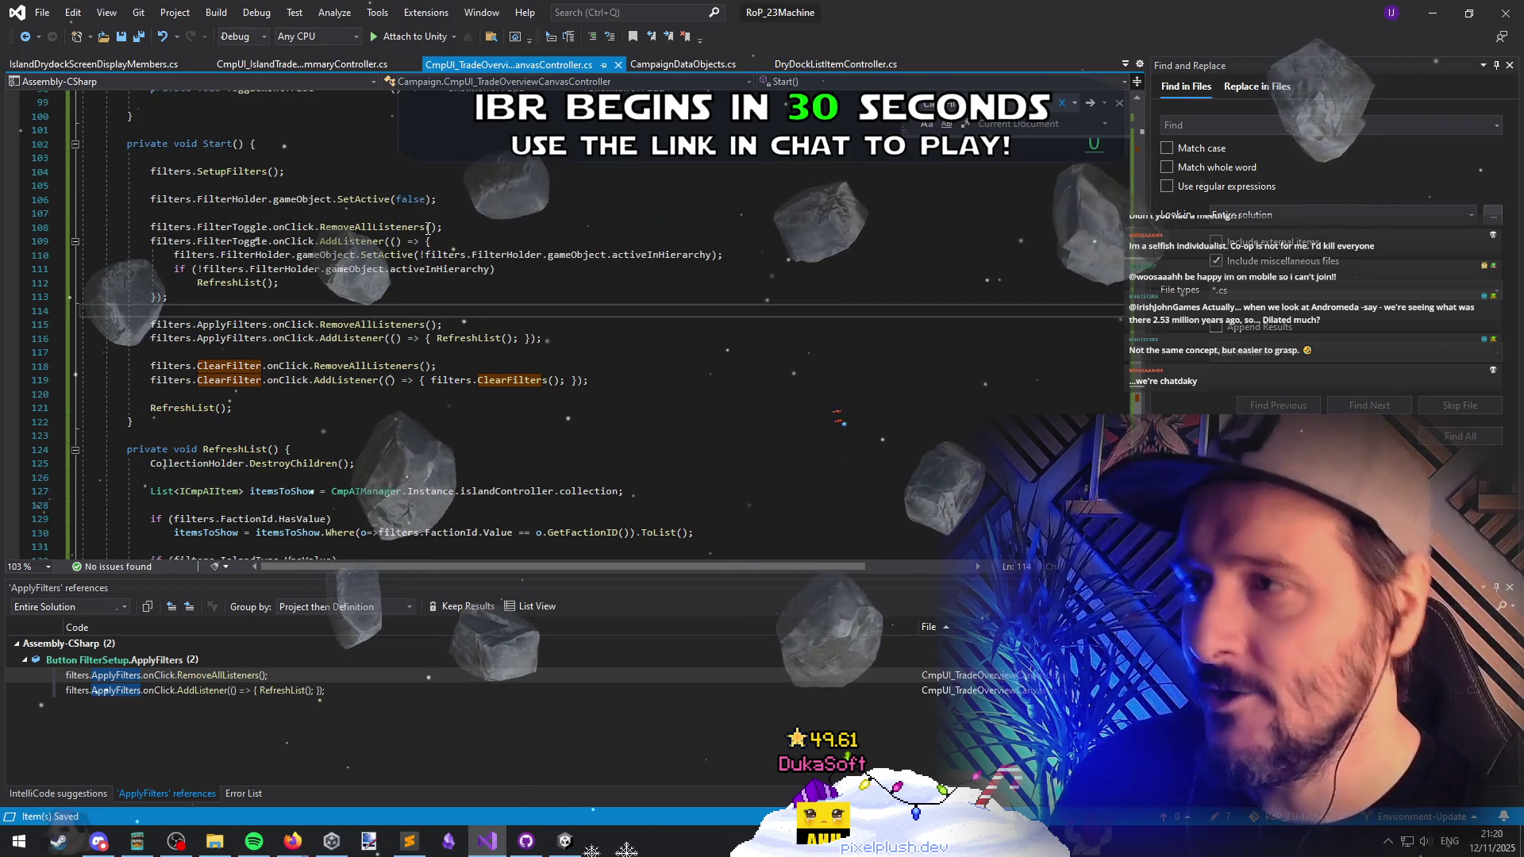
pyautogui.click(416, 208)
pyautogui.scroll(2, 416, 208)
pyautogui.click(340, 237)
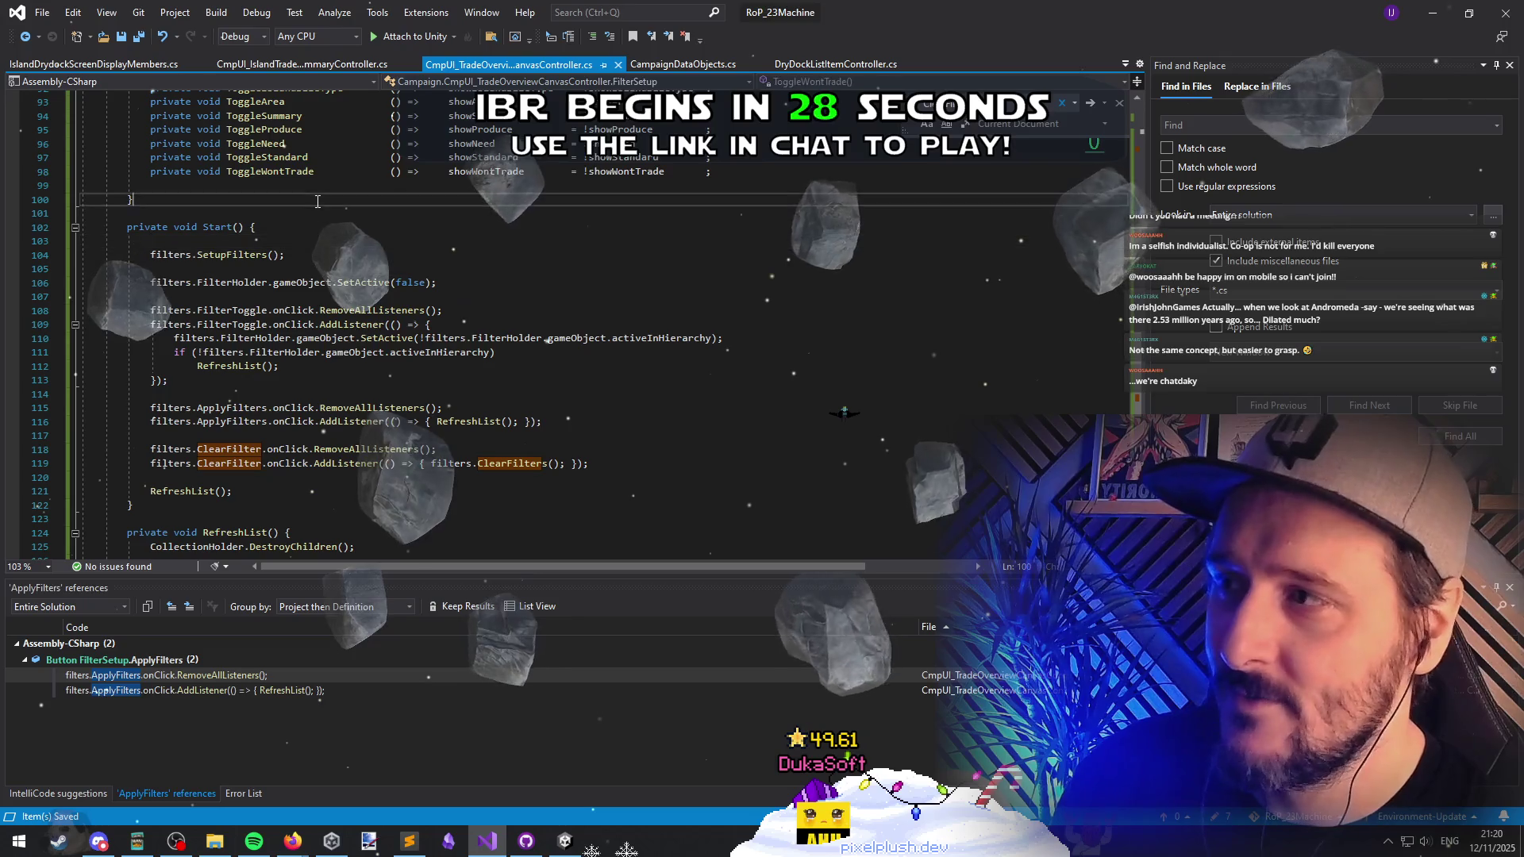
pyautogui.press('Delete')
pyautogui.click(378, 188)
pyautogui.press('Delete')
pyautogui.click(394, 203)
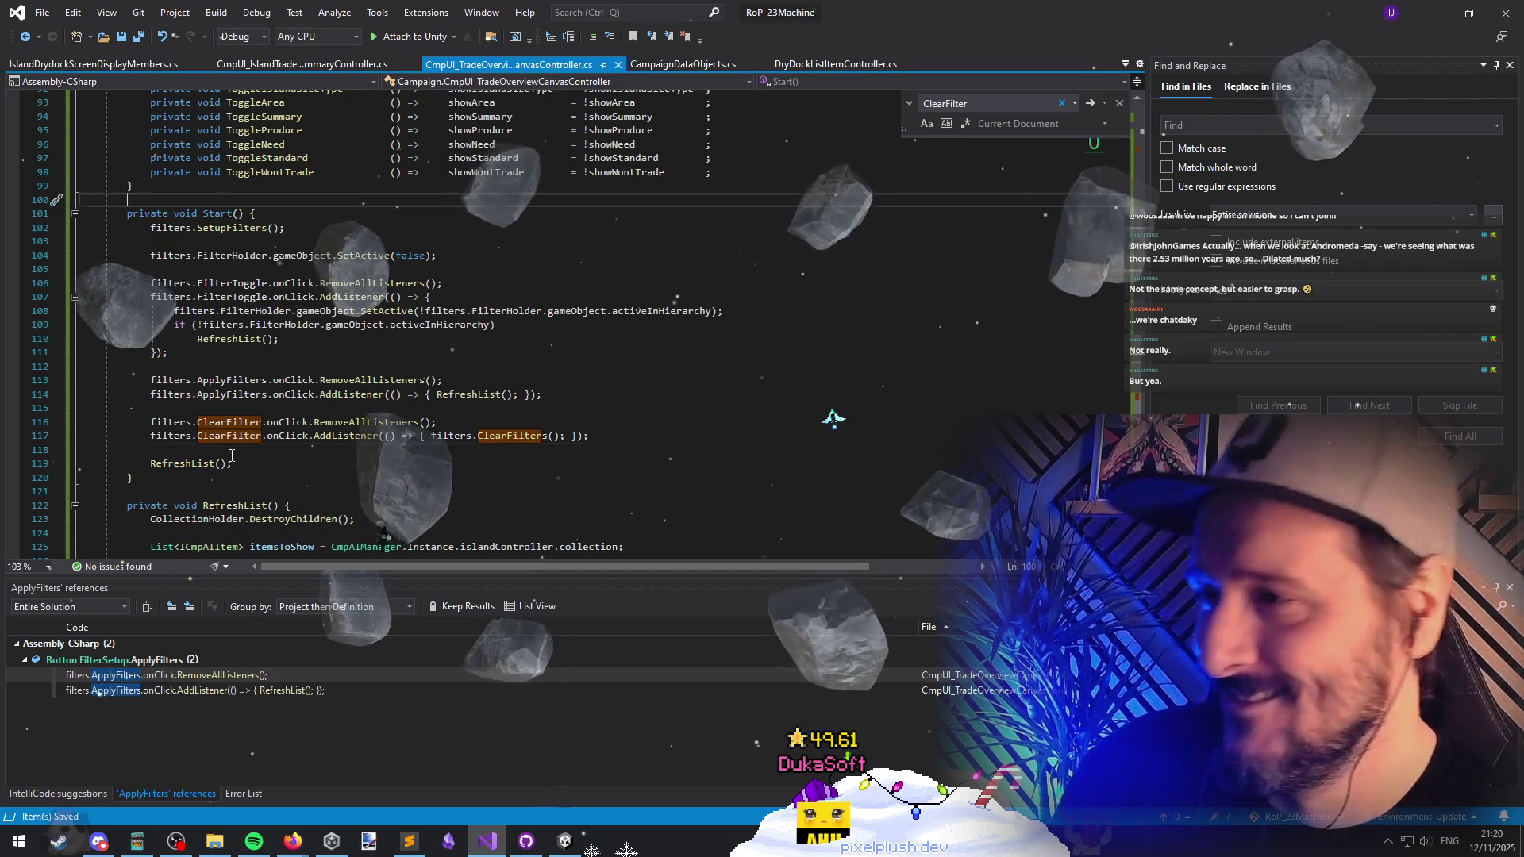
pyautogui.hotkey('alt', 'Tab')
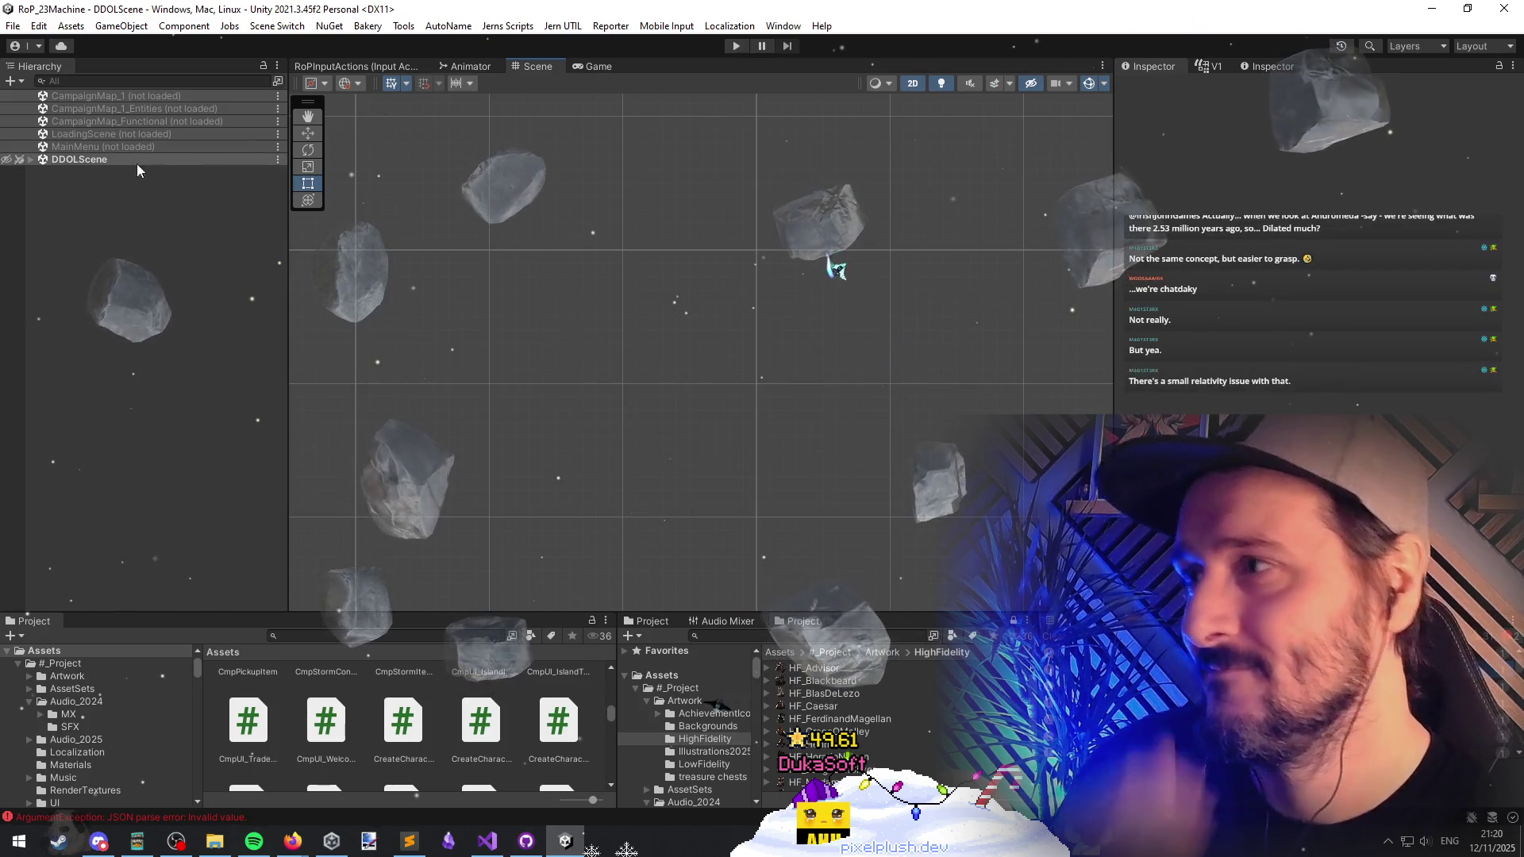
# Step: Load the CampaignMap_Functional scene and expand IslandScreensCanvas and CampaignCanvas in the Hierarchy
pyautogui.rightClick(119, 122)
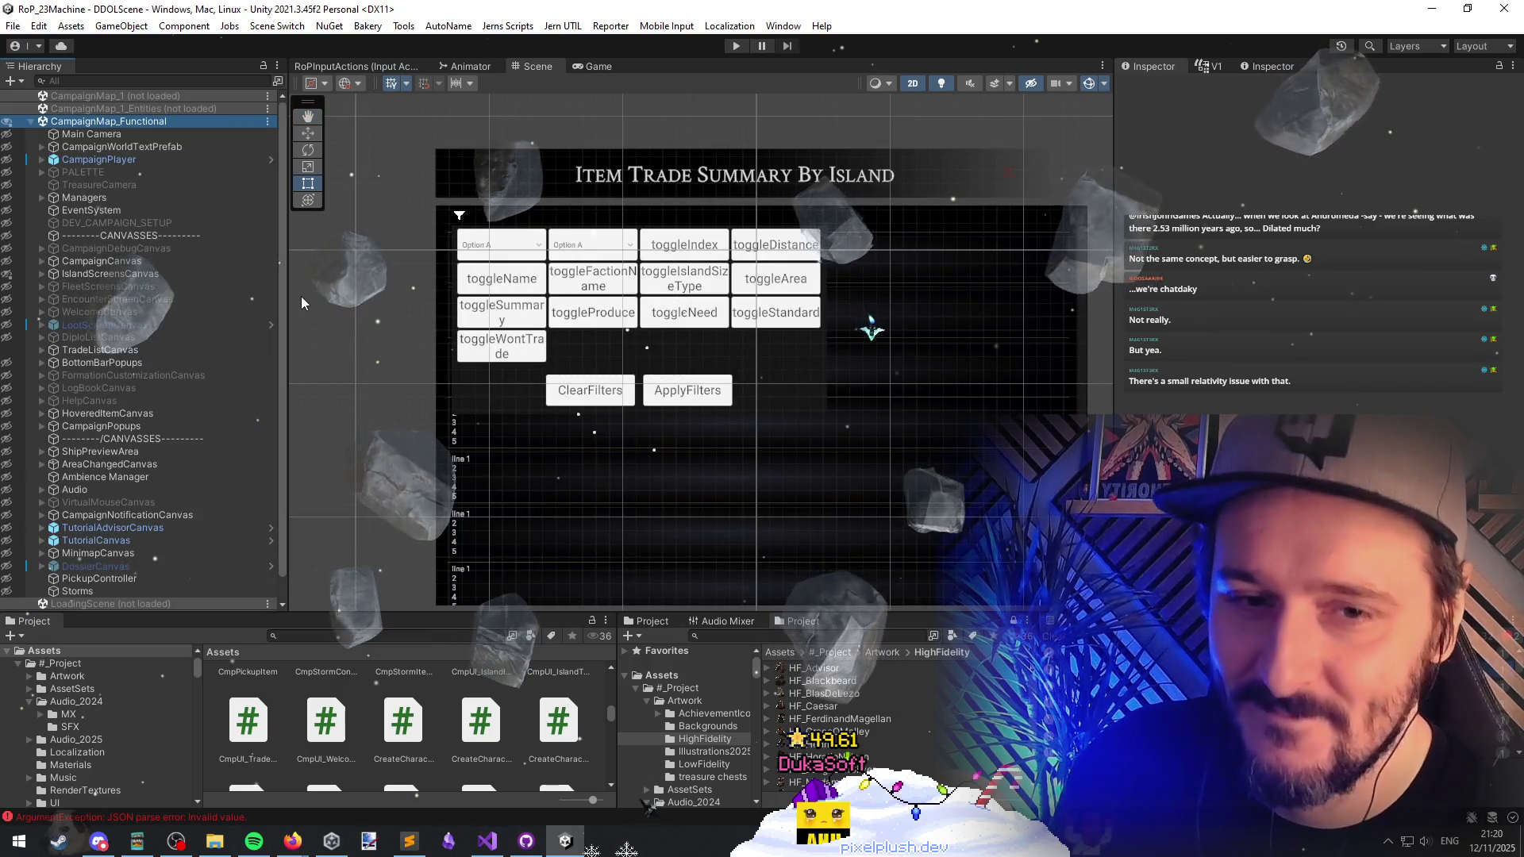
pyautogui.press('Down')
pyautogui.press('Down')
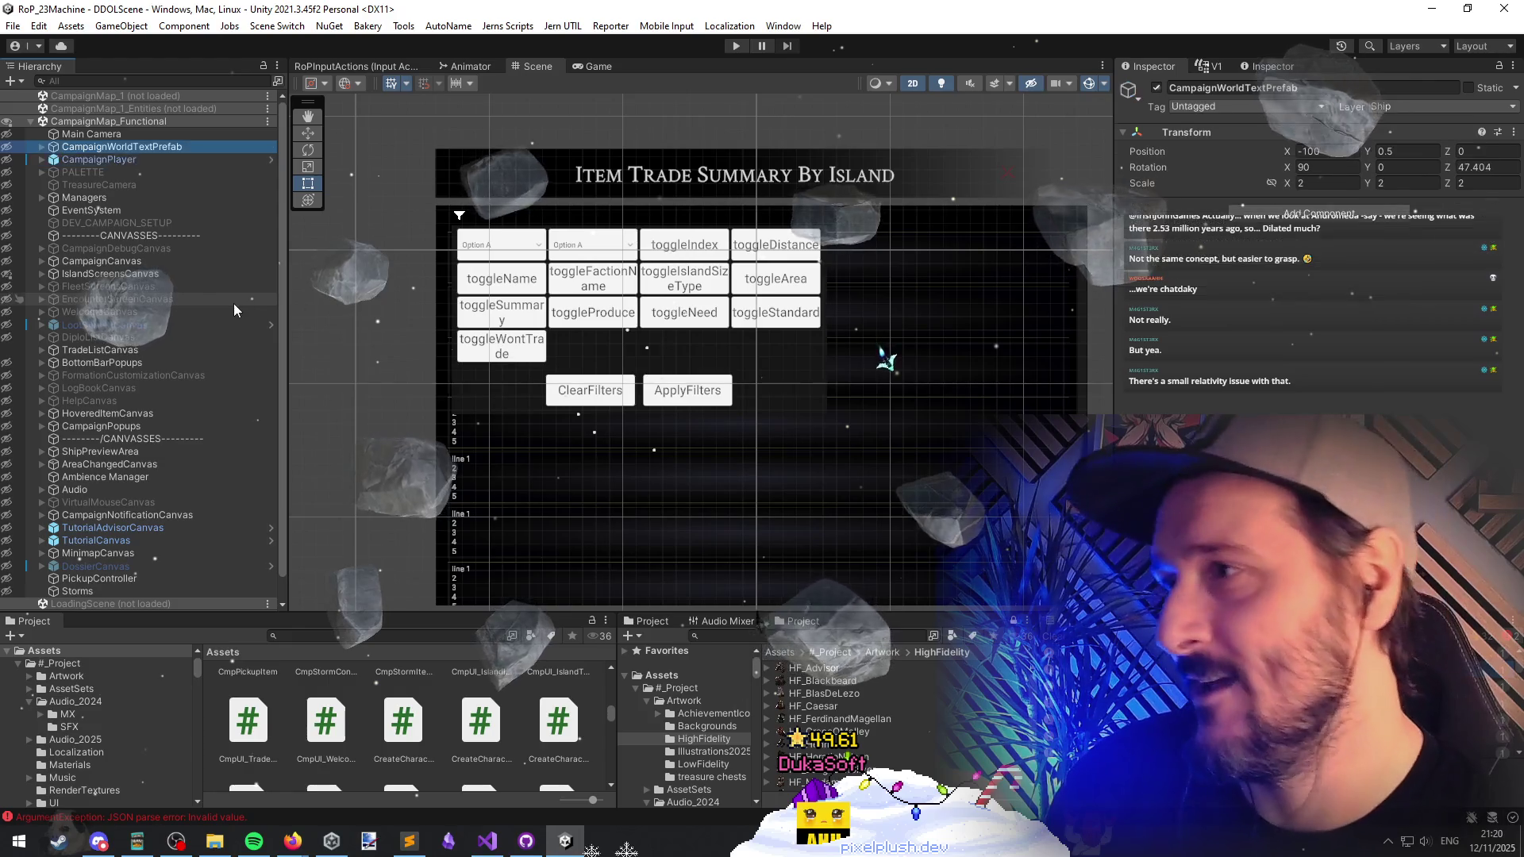
pyautogui.click(112, 387)
pyautogui.click(117, 349)
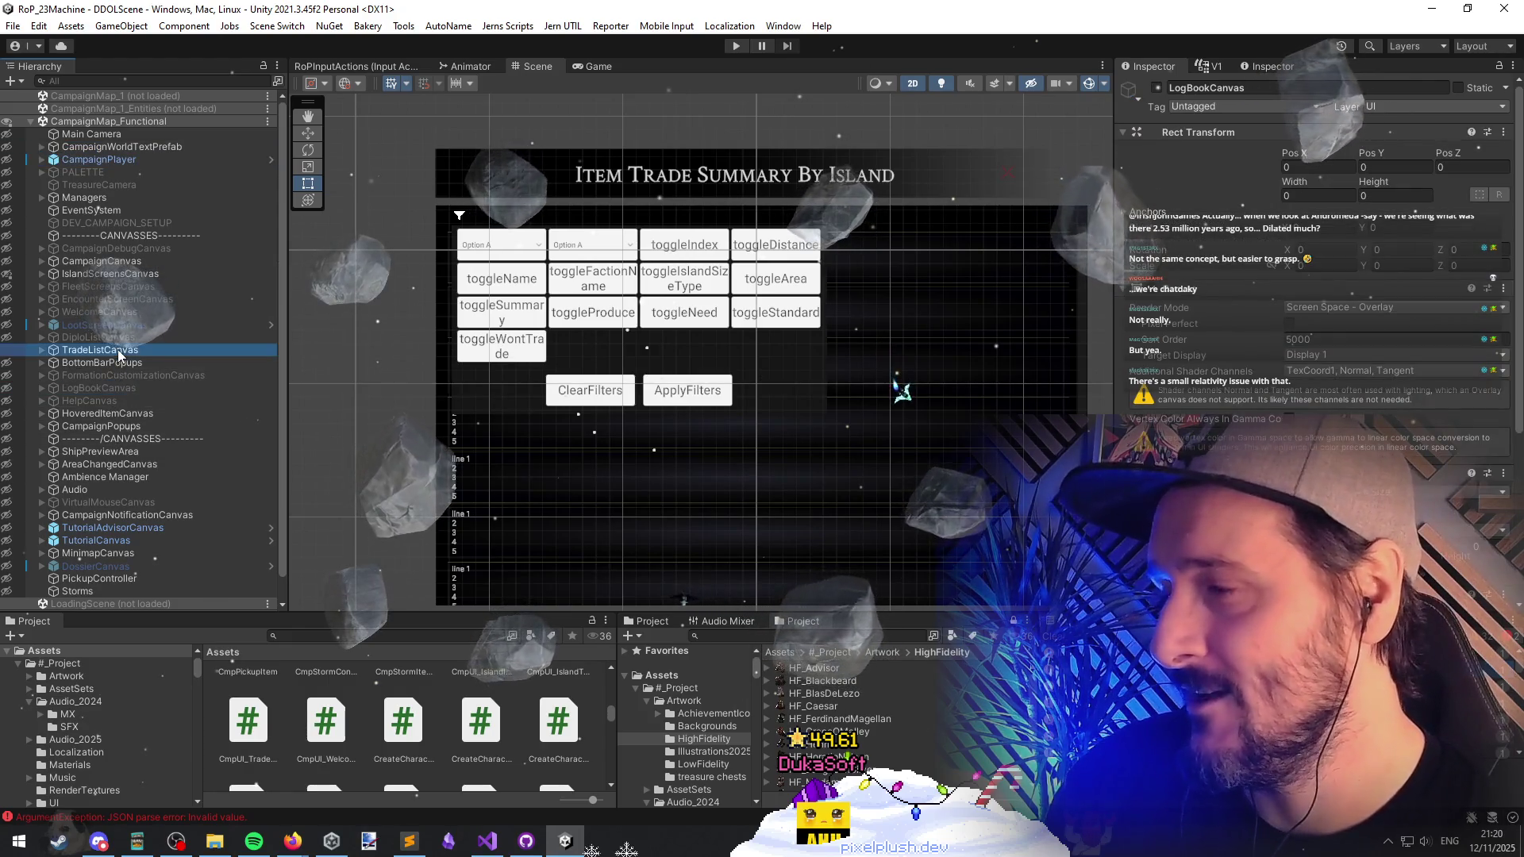
pyautogui.keyDown('ctrl'); pyautogui.click(130, 362); pyautogui.keyUp('ctrl')
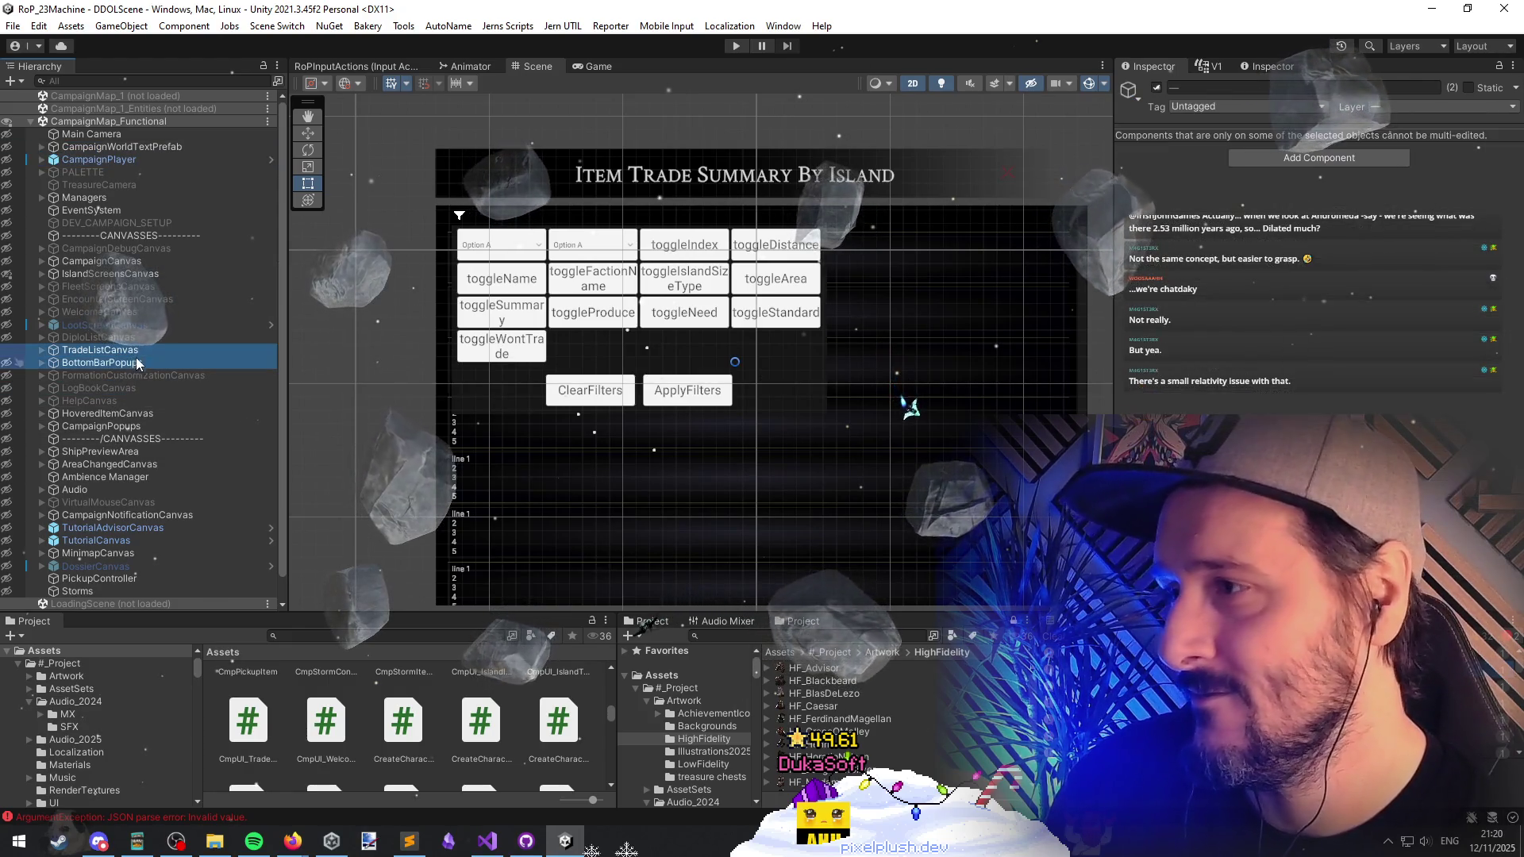
pyautogui.click(165, 275)
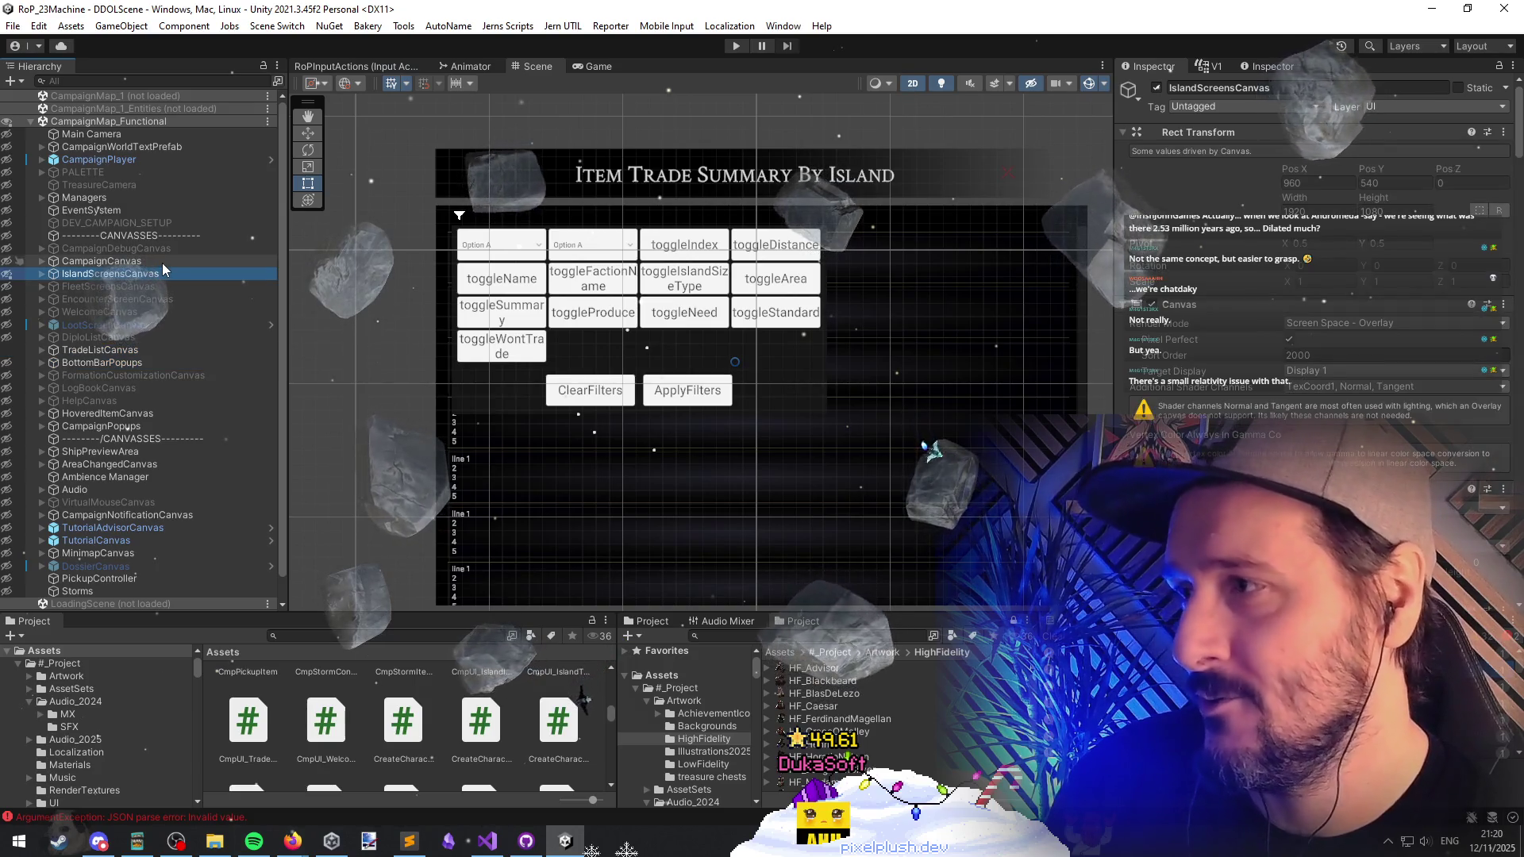
pyautogui.keyDown('ctrl'); pyautogui.click(162, 264); pyautogui.keyUp('ctrl')
pyautogui.press('Right')
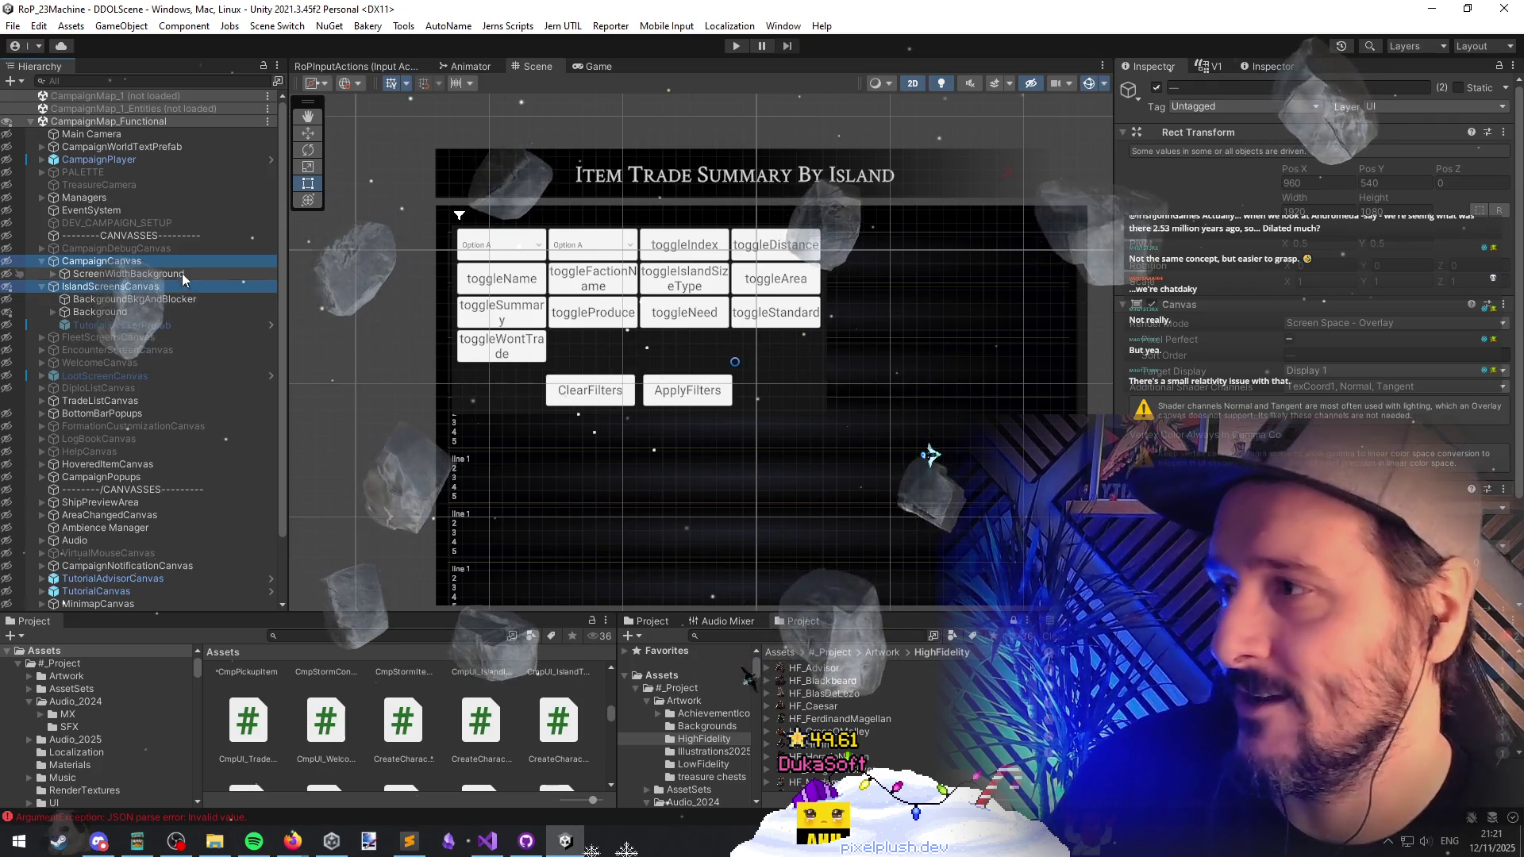
# Step: Collapse those canvases and select TradeListCanvas together with BottomBarPopups
pyautogui.click(188, 303)
pyautogui.click(175, 275)
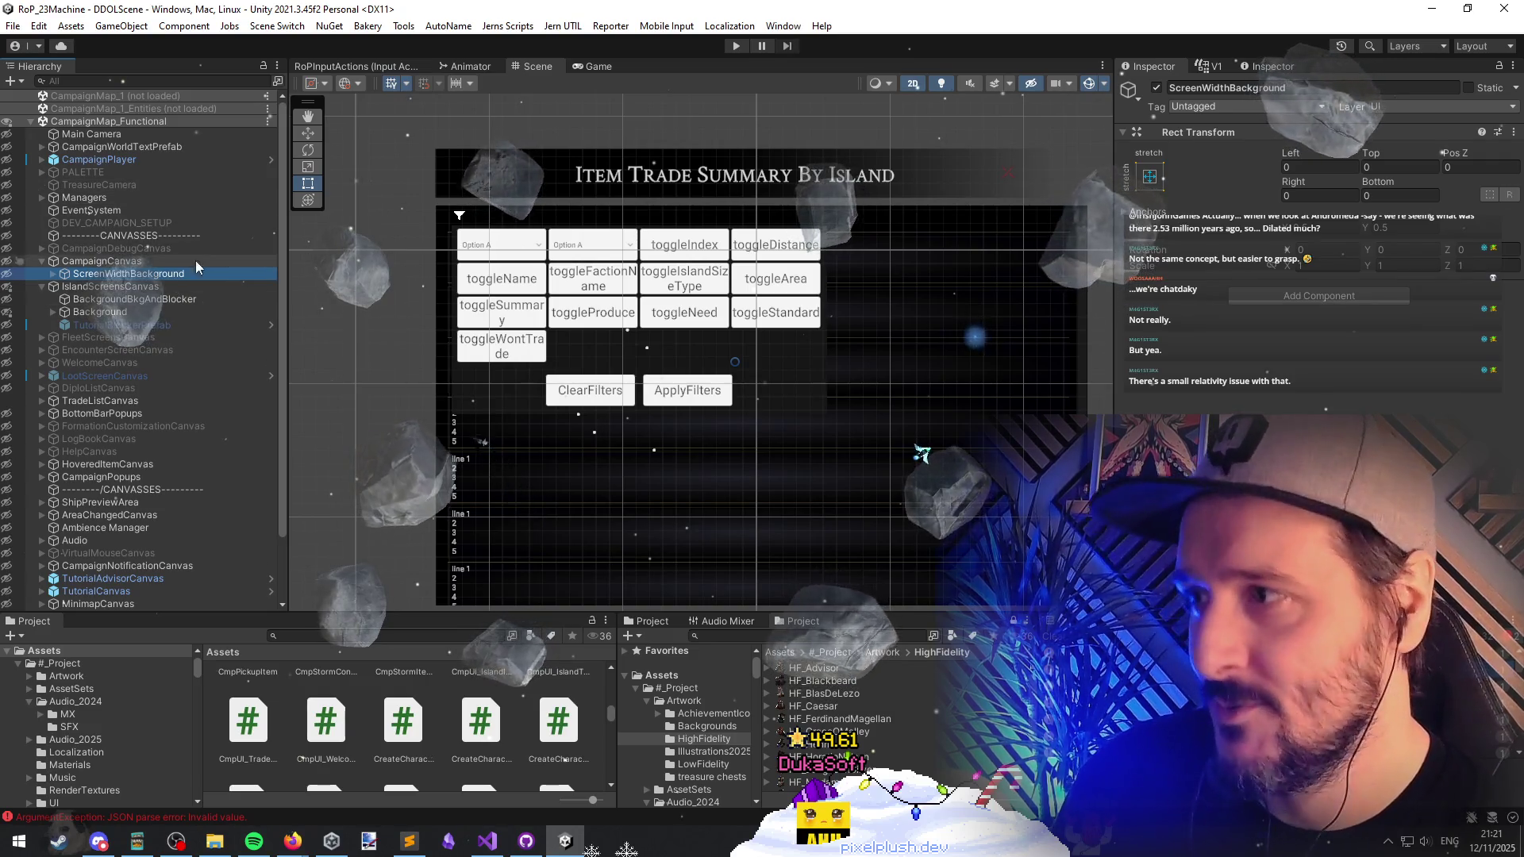
pyautogui.click(175, 260)
pyautogui.press('Left')
pyautogui.press('Down')
pyautogui.press('Left')
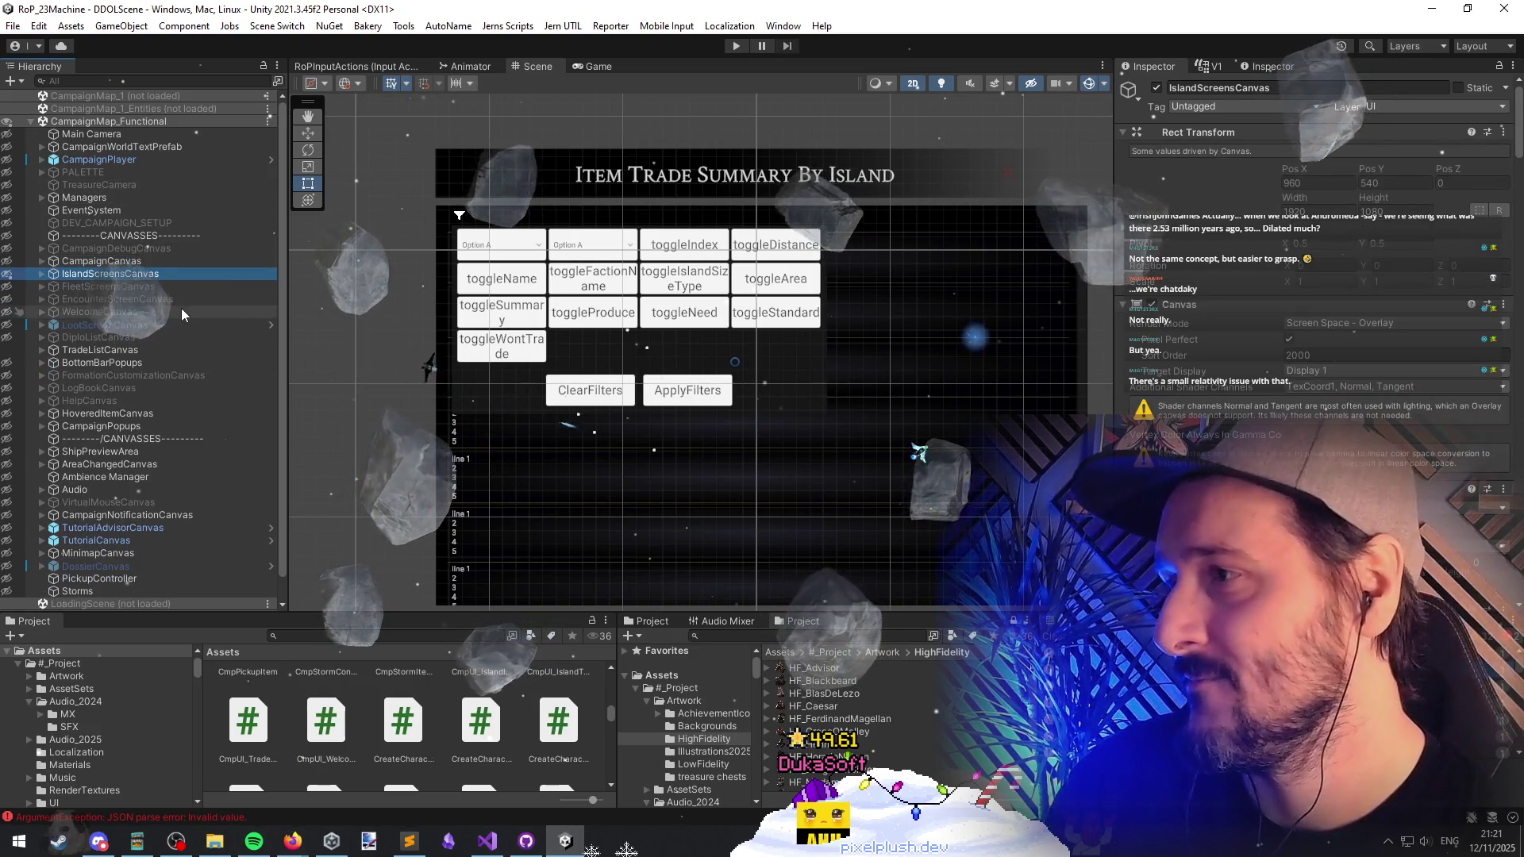
pyautogui.click(178, 351)
pyautogui.keyDown('shift'); pyautogui.click(177, 361); pyautogui.keyUp('shift')
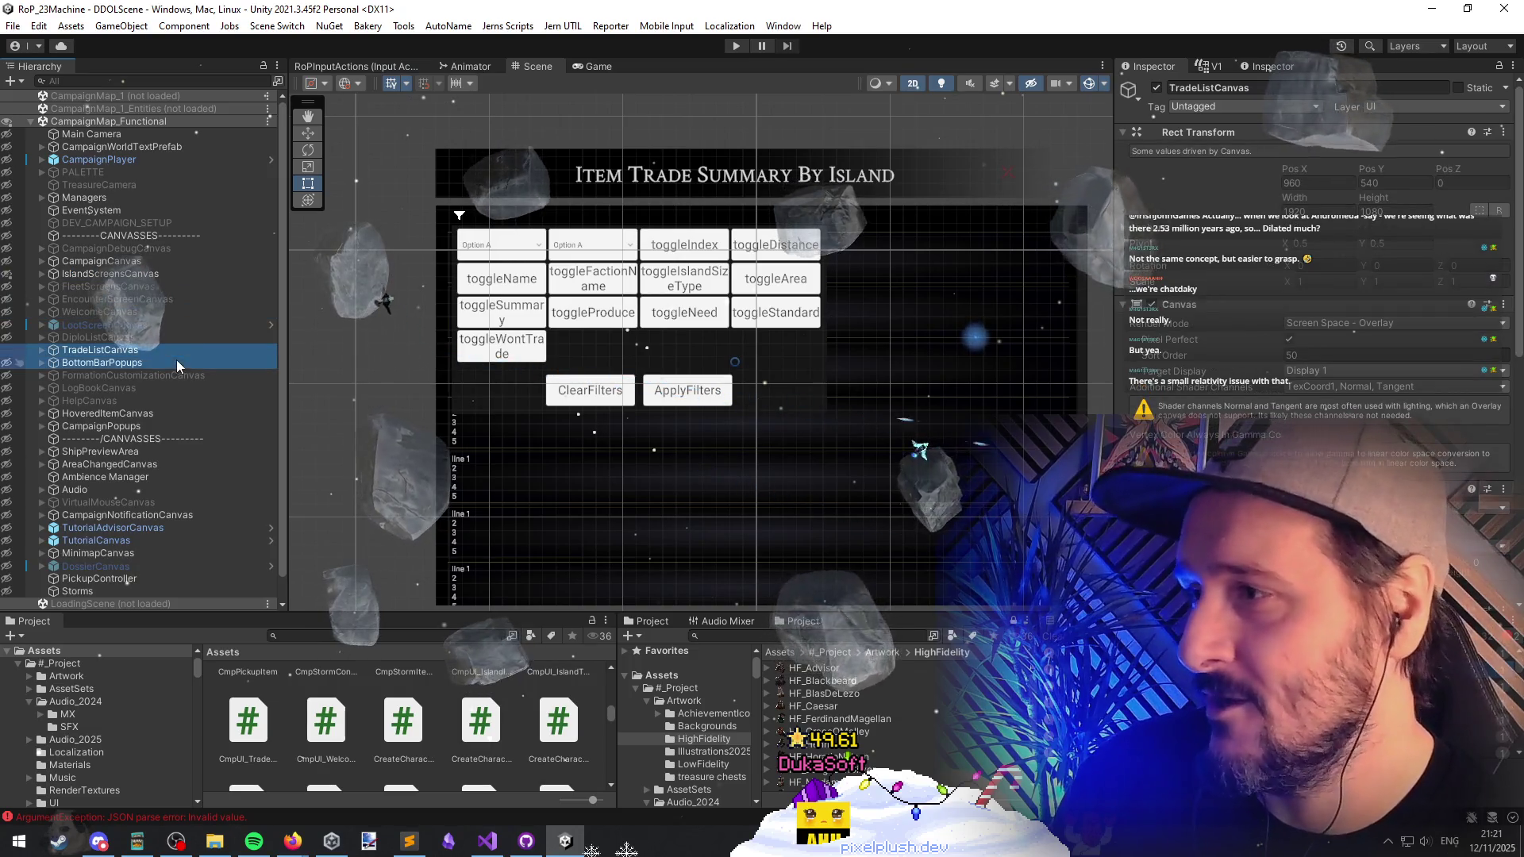
pyautogui.scroll(-1, 176, 360)
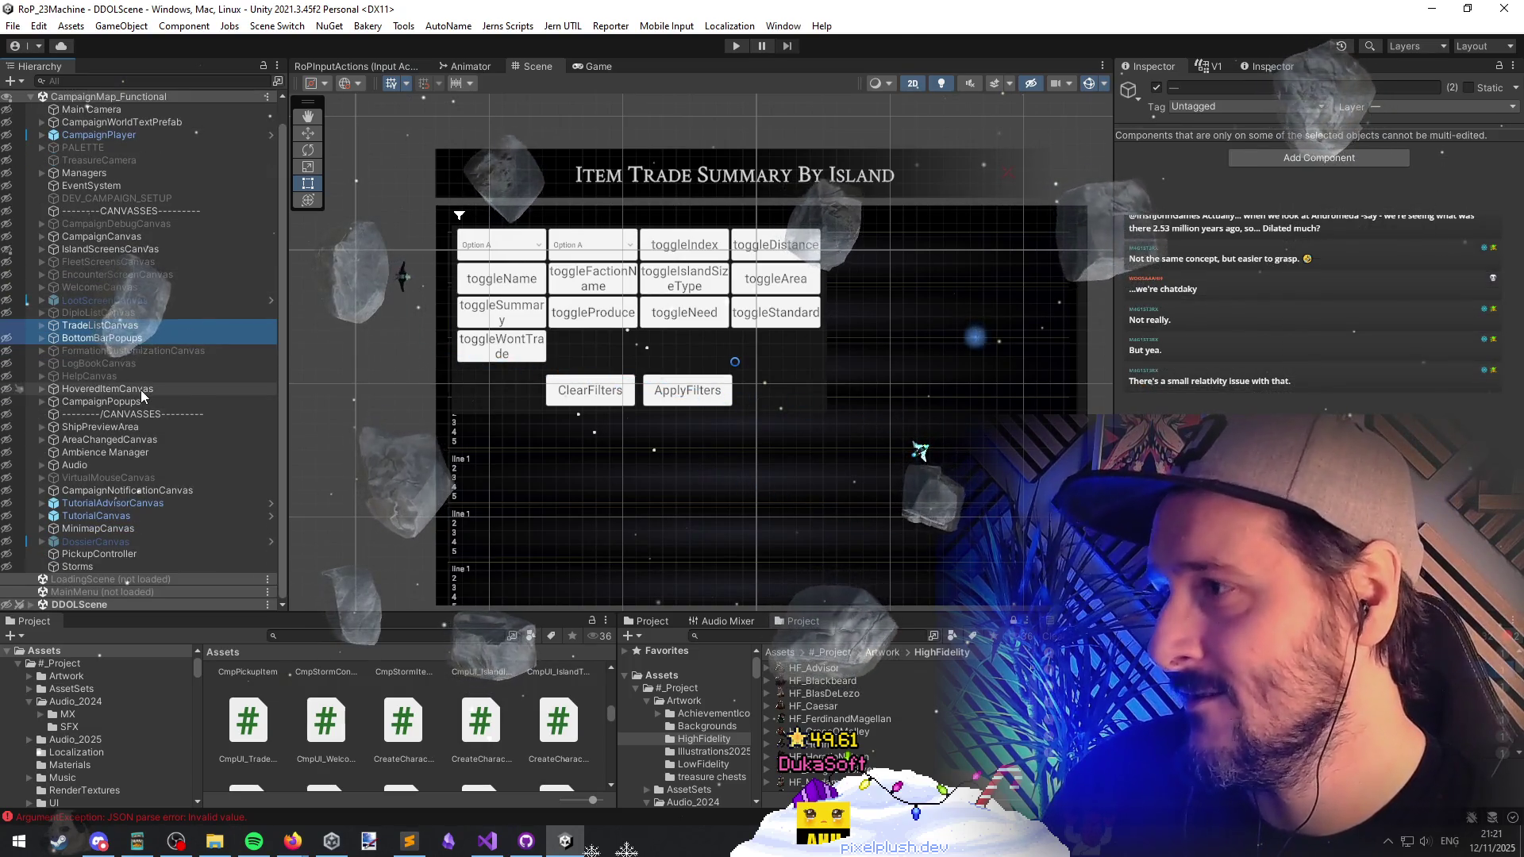
# Step: Expand TradeListCanvas through Background and ContentBackground down to TabContent
pyautogui.press('Right')
pyautogui.press('Down')
pyautogui.press('Down')
pyautogui.press('Down')
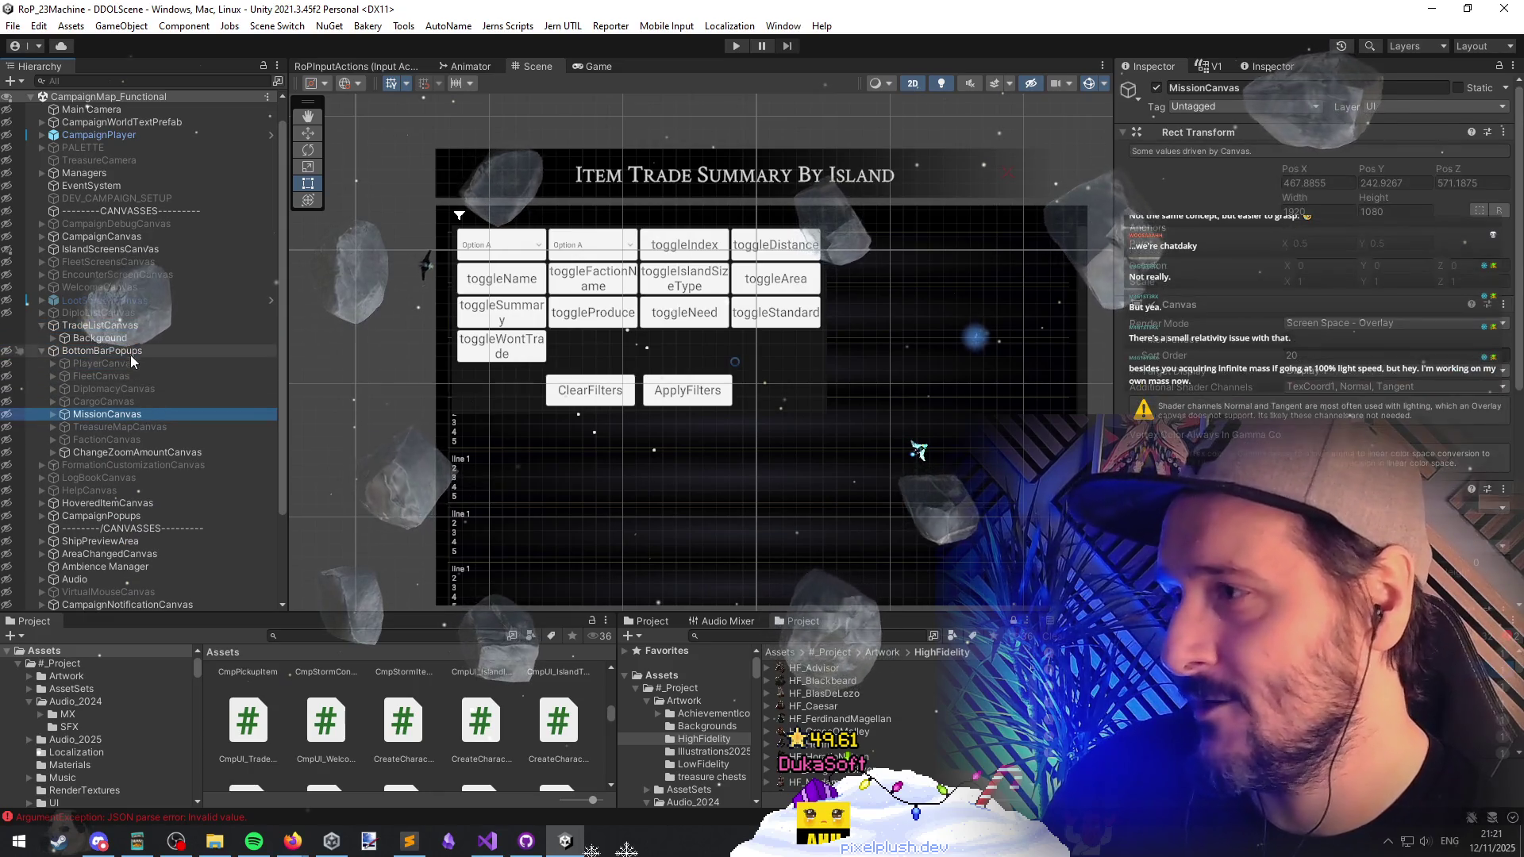
pyautogui.press('Left')
pyautogui.press('Left')
pyautogui.press('Up')
pyautogui.press('Right')
pyautogui.press('Down')
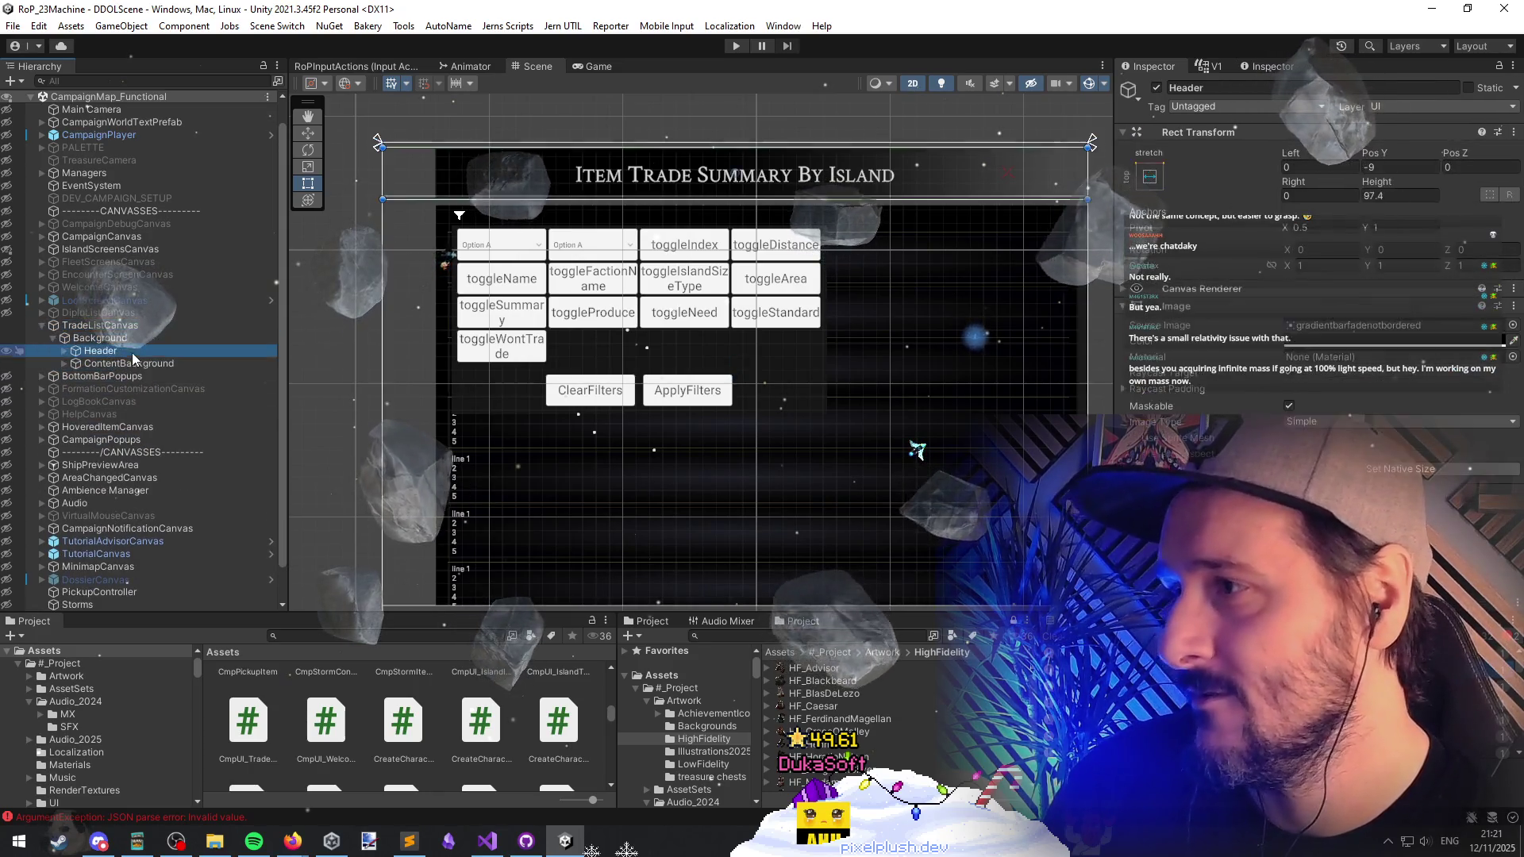
pyautogui.press('Down')
pyautogui.press('Right')
pyautogui.press('Down')
pyautogui.press('Right')
# Step: Expand Scroll View, Filters, FilterOptions and ActionBar to reveal the filter toggles and buttons
pyautogui.press('Down')
pyautogui.press('Right')
pyautogui.press('Down')
pyautogui.press('Down')
pyautogui.press('Down')
pyautogui.press('Down')
pyautogui.press('Right')
pyautogui.press('Down')
pyautogui.press('Down')
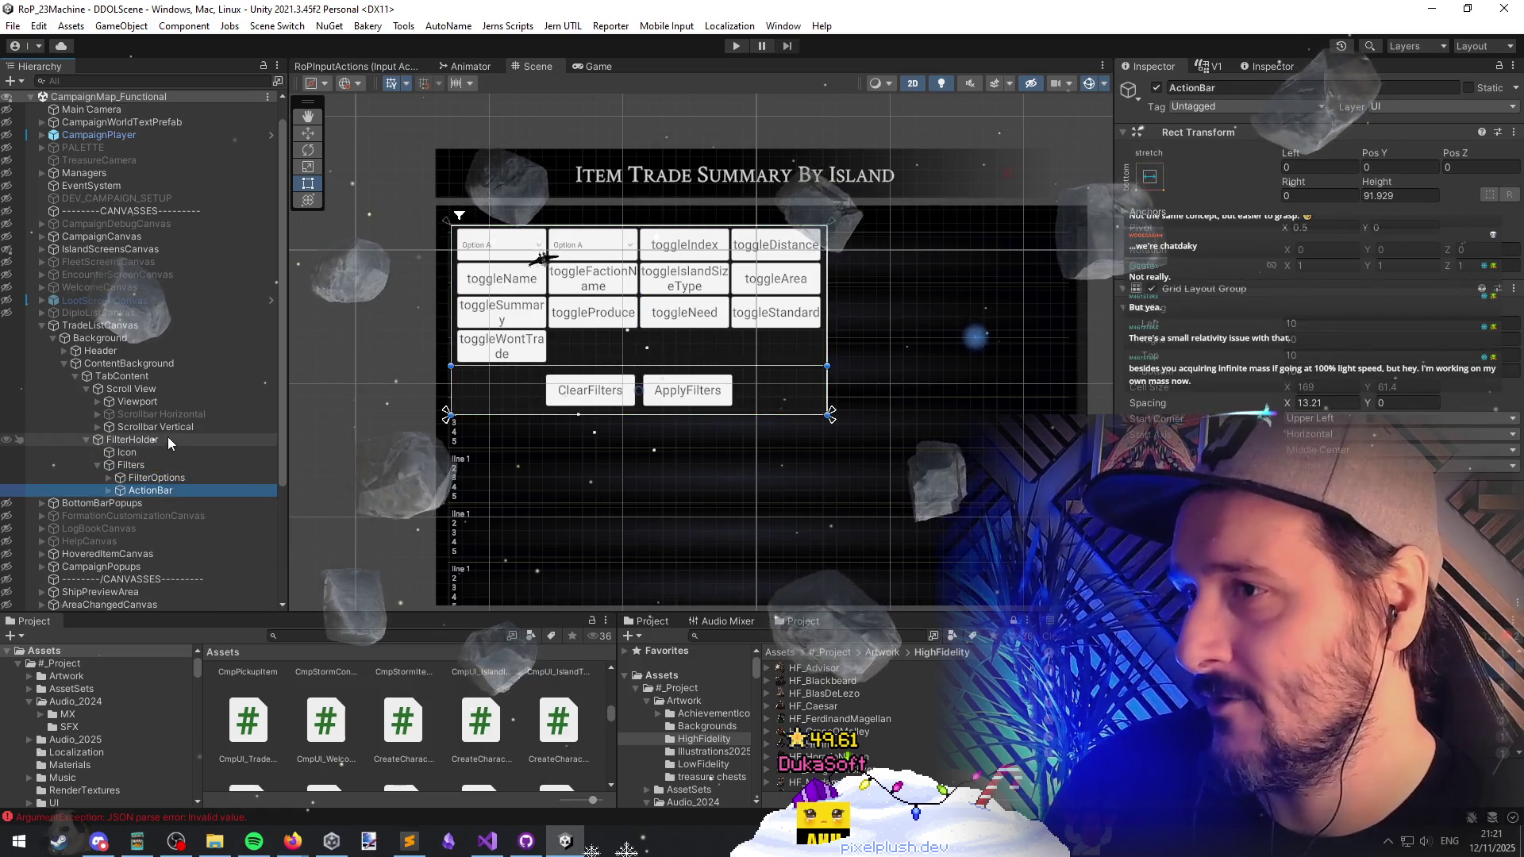
pyautogui.press('Right')
pyautogui.press('Up')
pyautogui.press('Right')
pyautogui.press('Down')
pyautogui.press('Down')
pyautogui.press('Down')
pyautogui.click(188, 300)
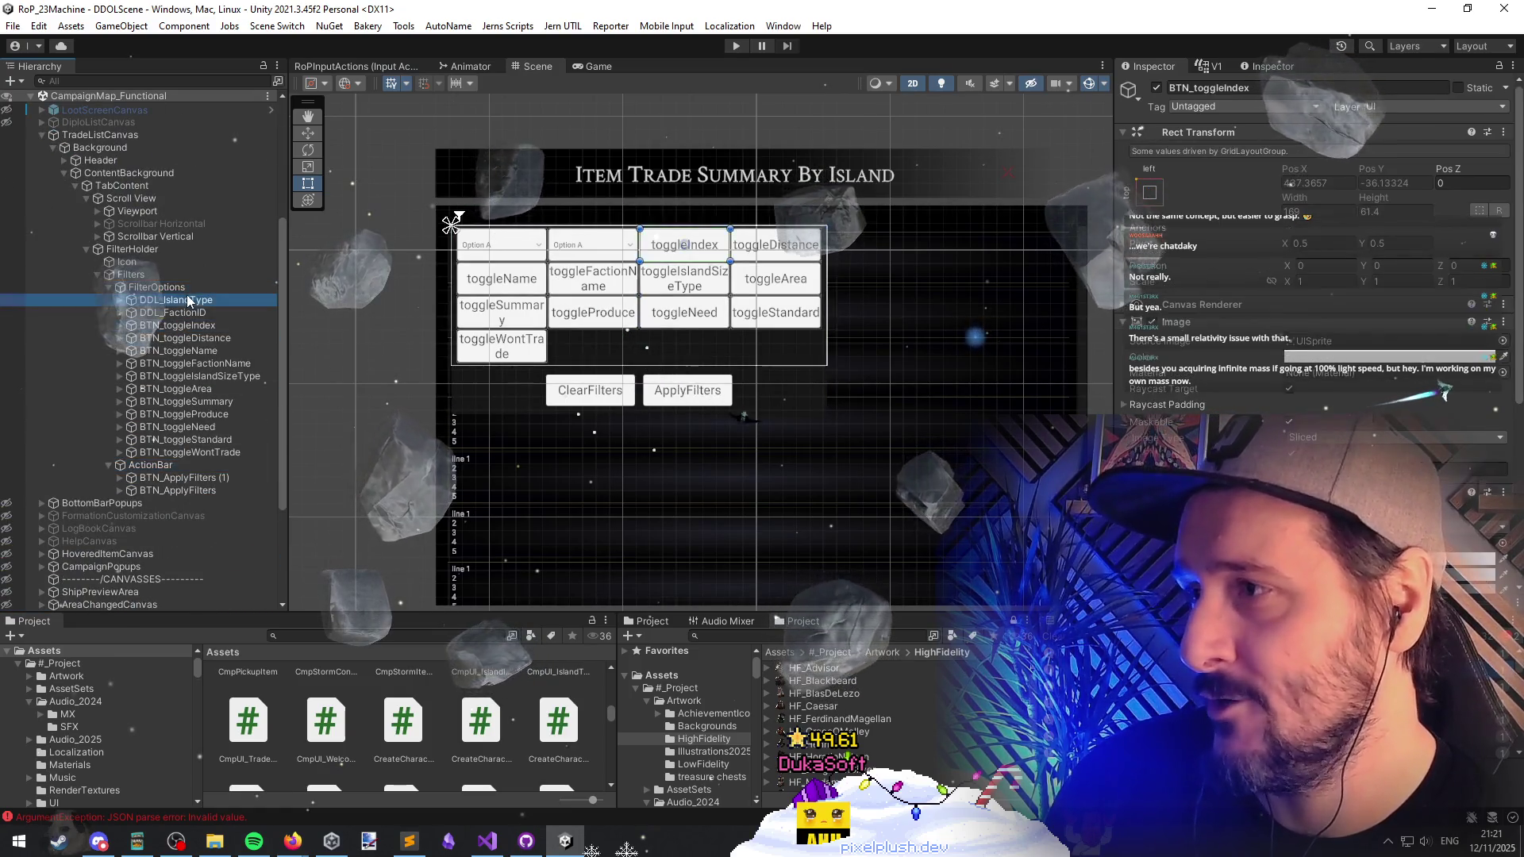
pyautogui.press('Down')
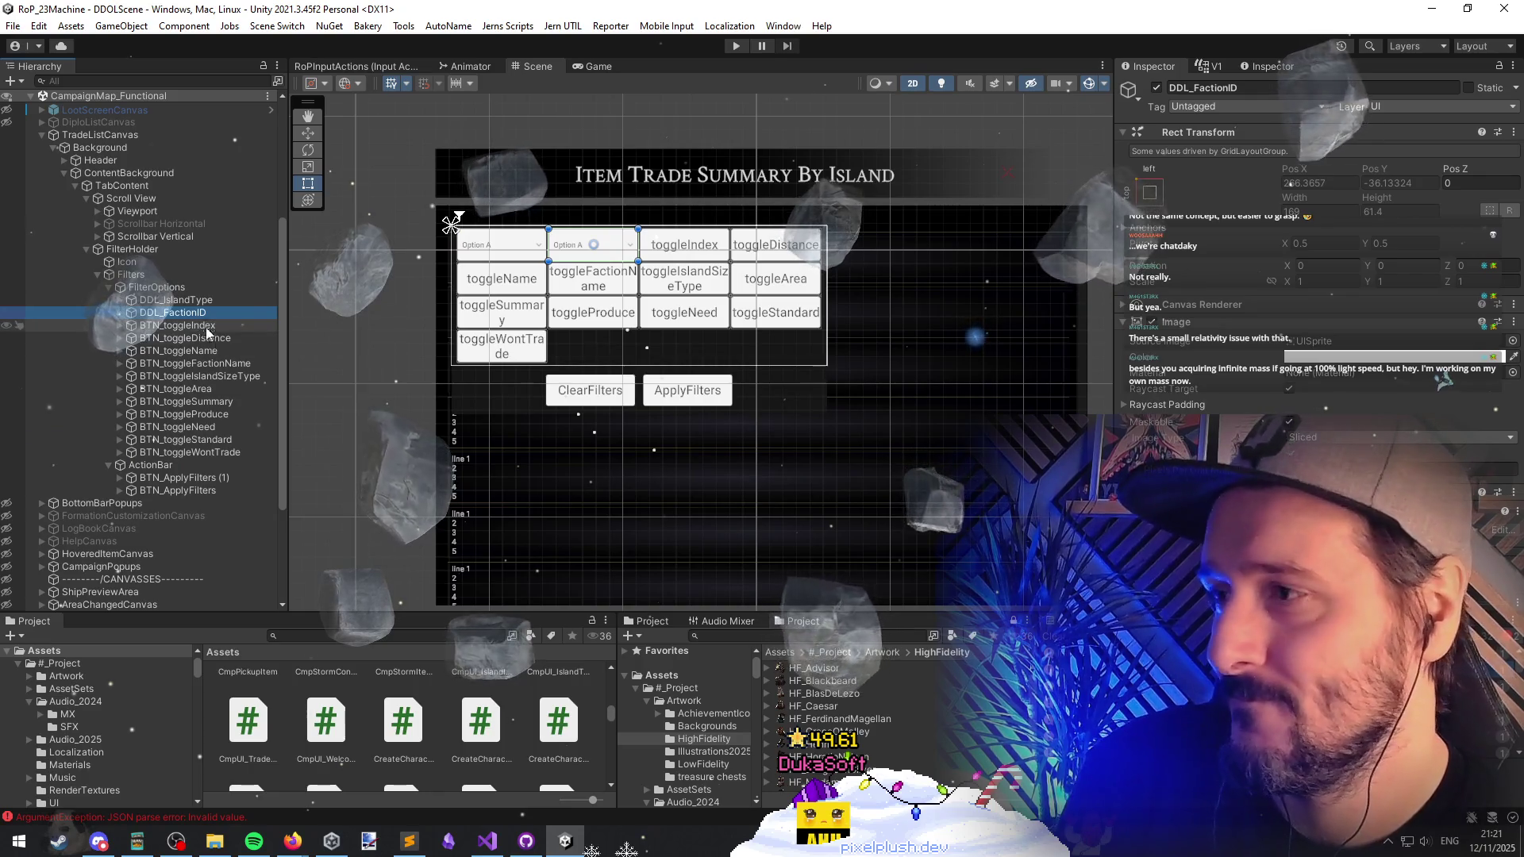
# Step: Auto-rename BTN_ApplyFilters (1) to BTN_ClearFilters using the TMPro button naming option
pyautogui.click(198, 479)
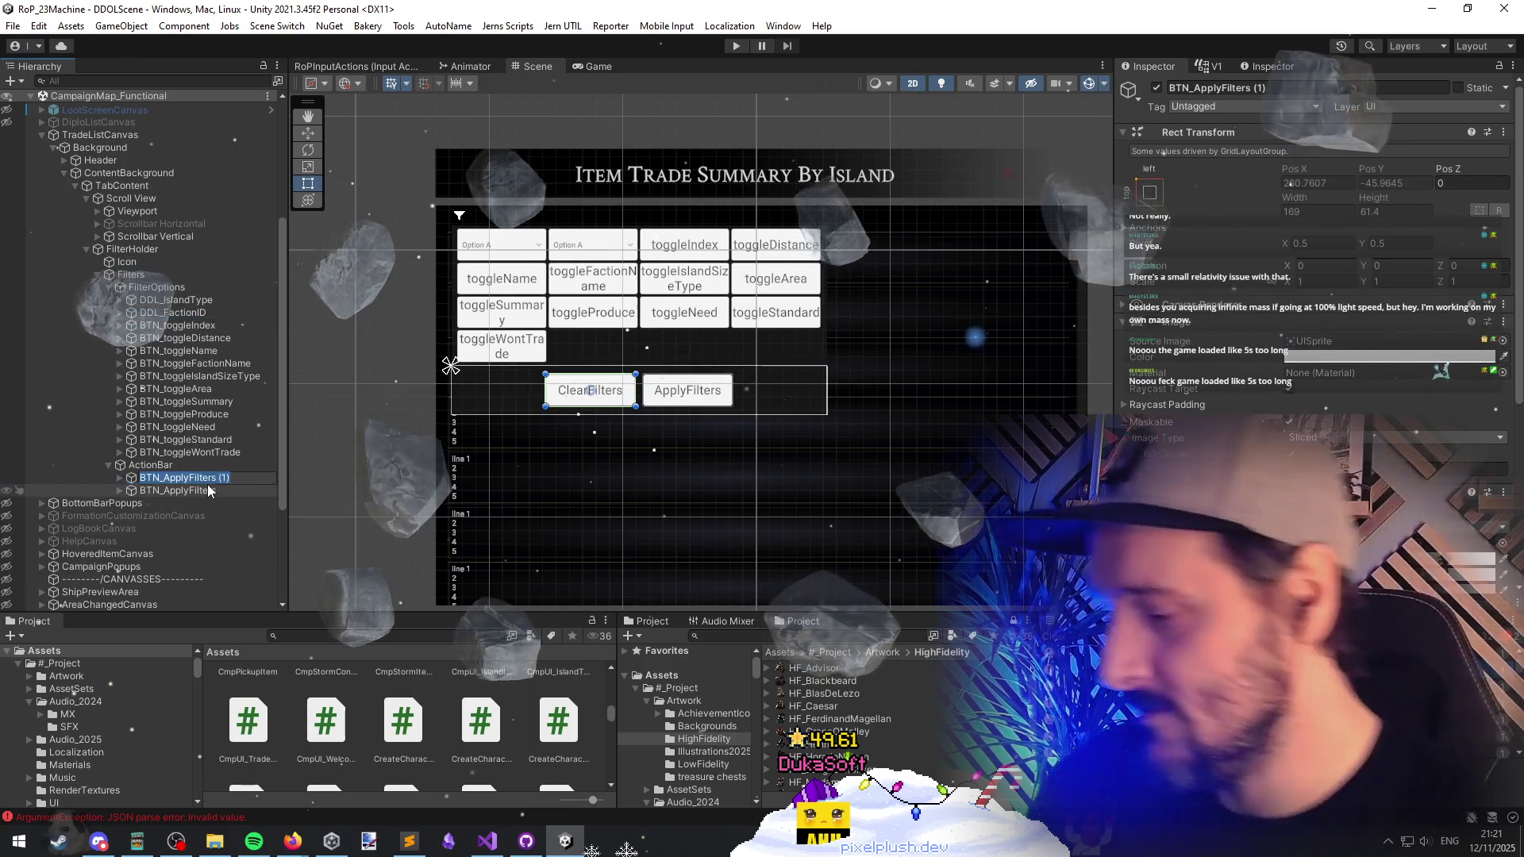
pyautogui.press('Escape')
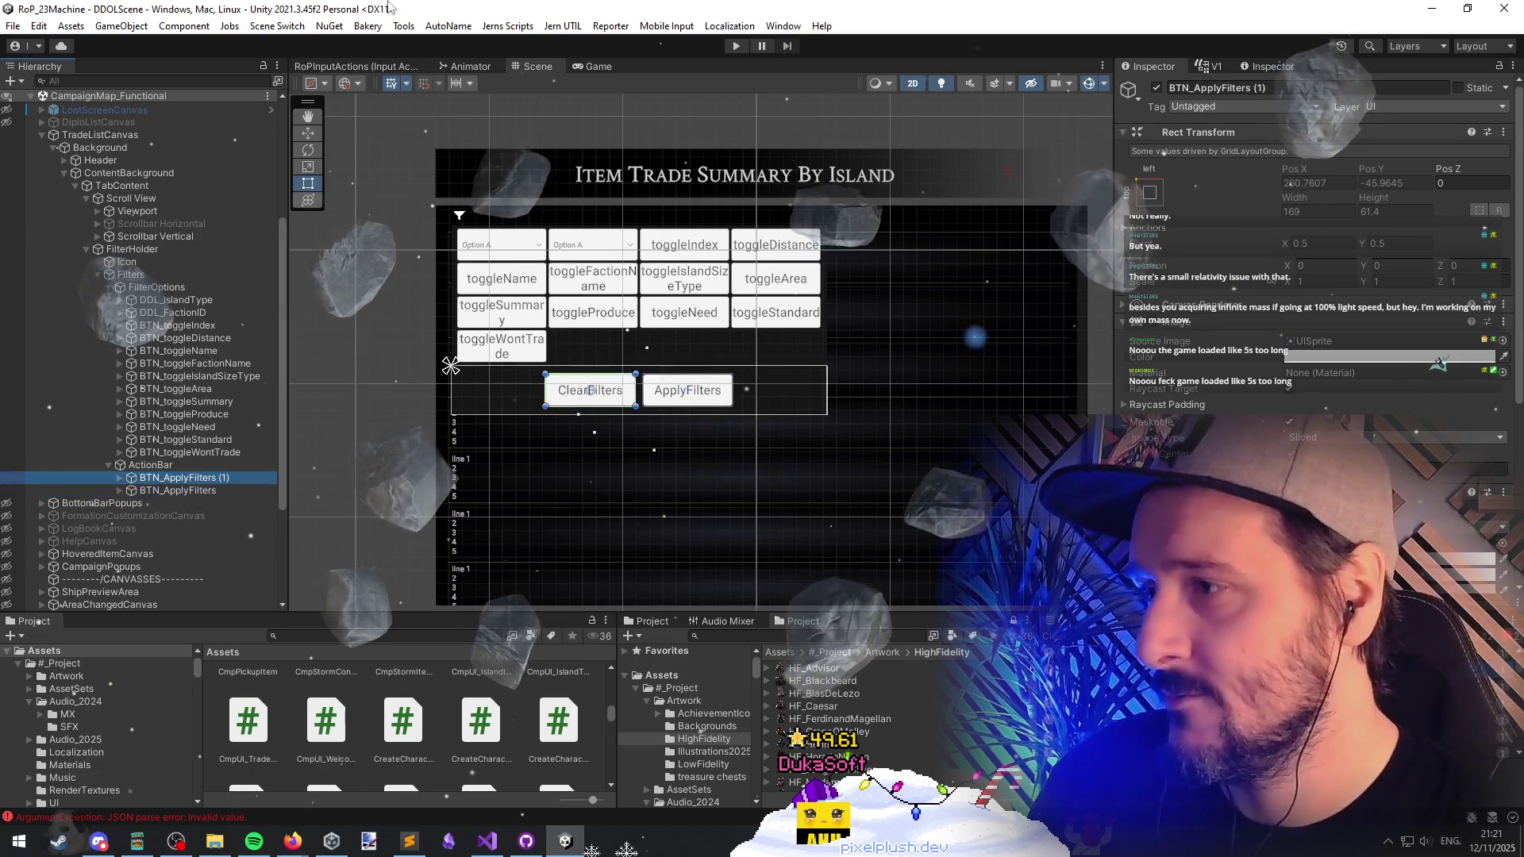
pyautogui.click(448, 27)
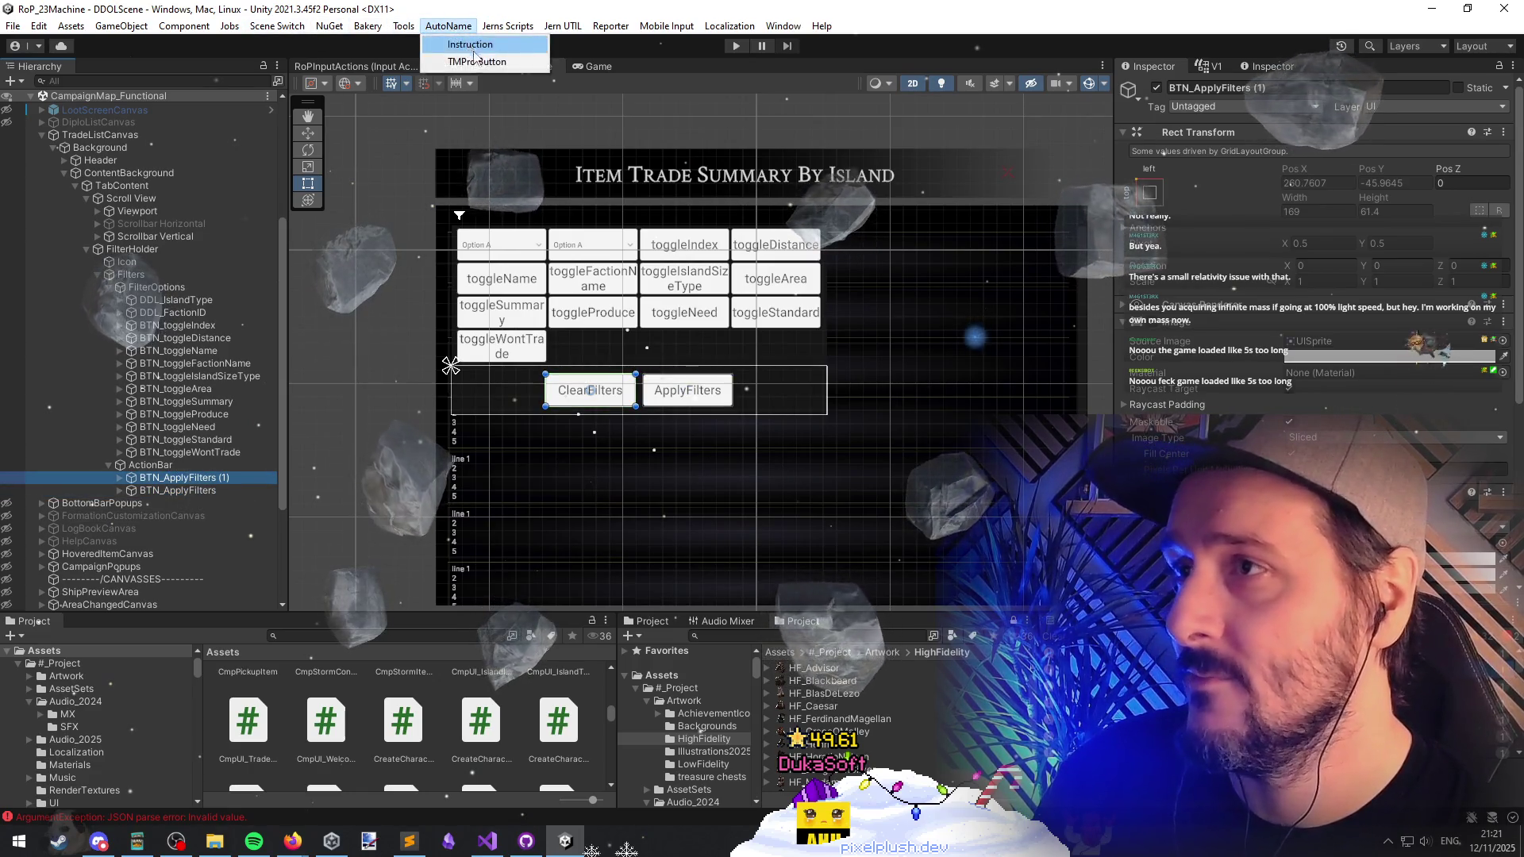
pyautogui.click(476, 62)
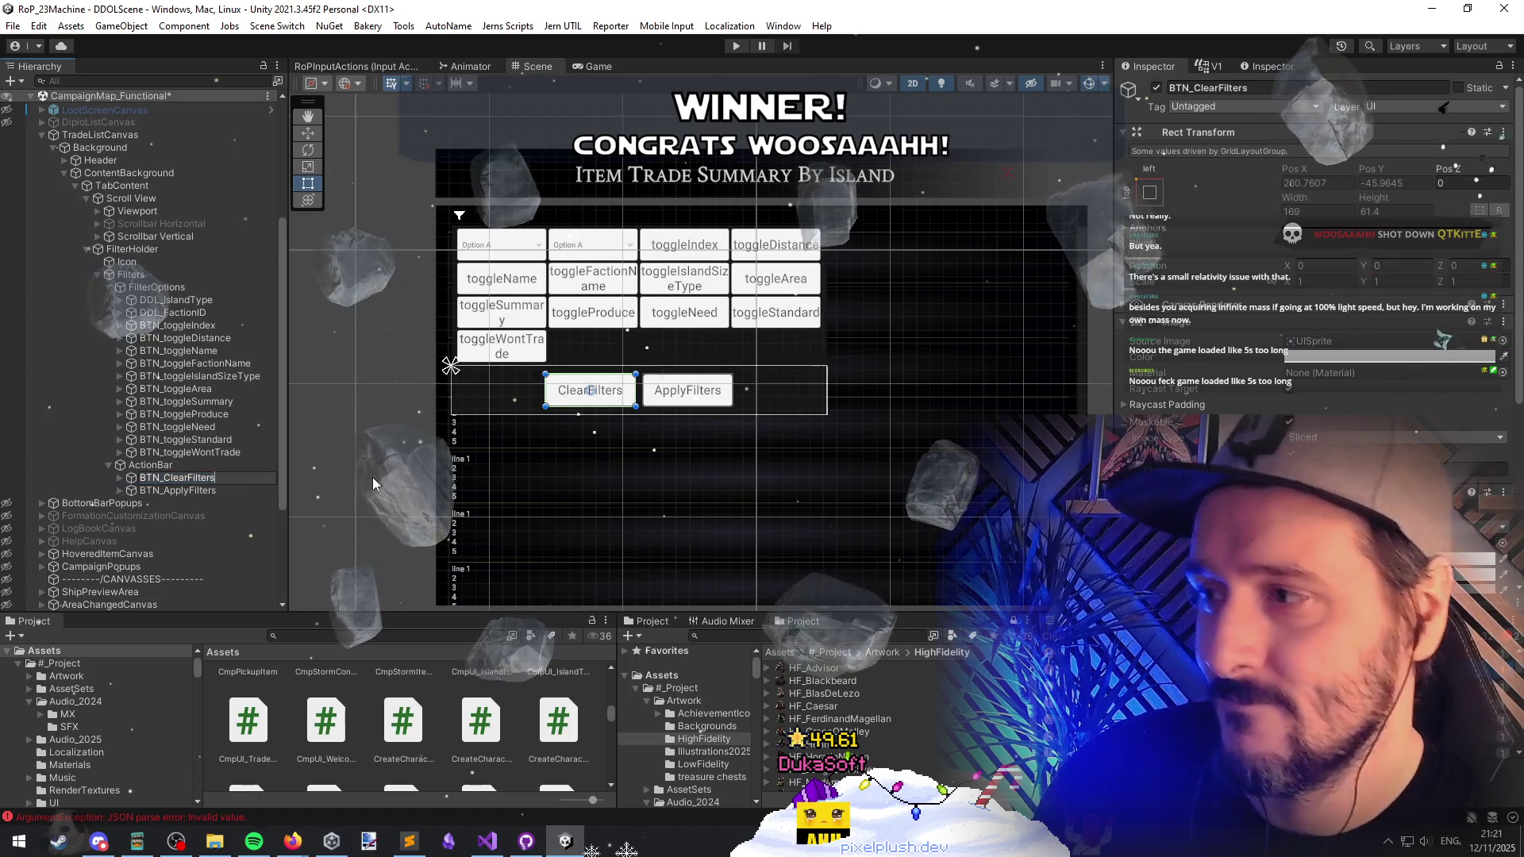
# Step: Assign BTN_ClearFilters to TradeListCanvas's Clear Filter field and save the scene
pyautogui.click(111, 133)
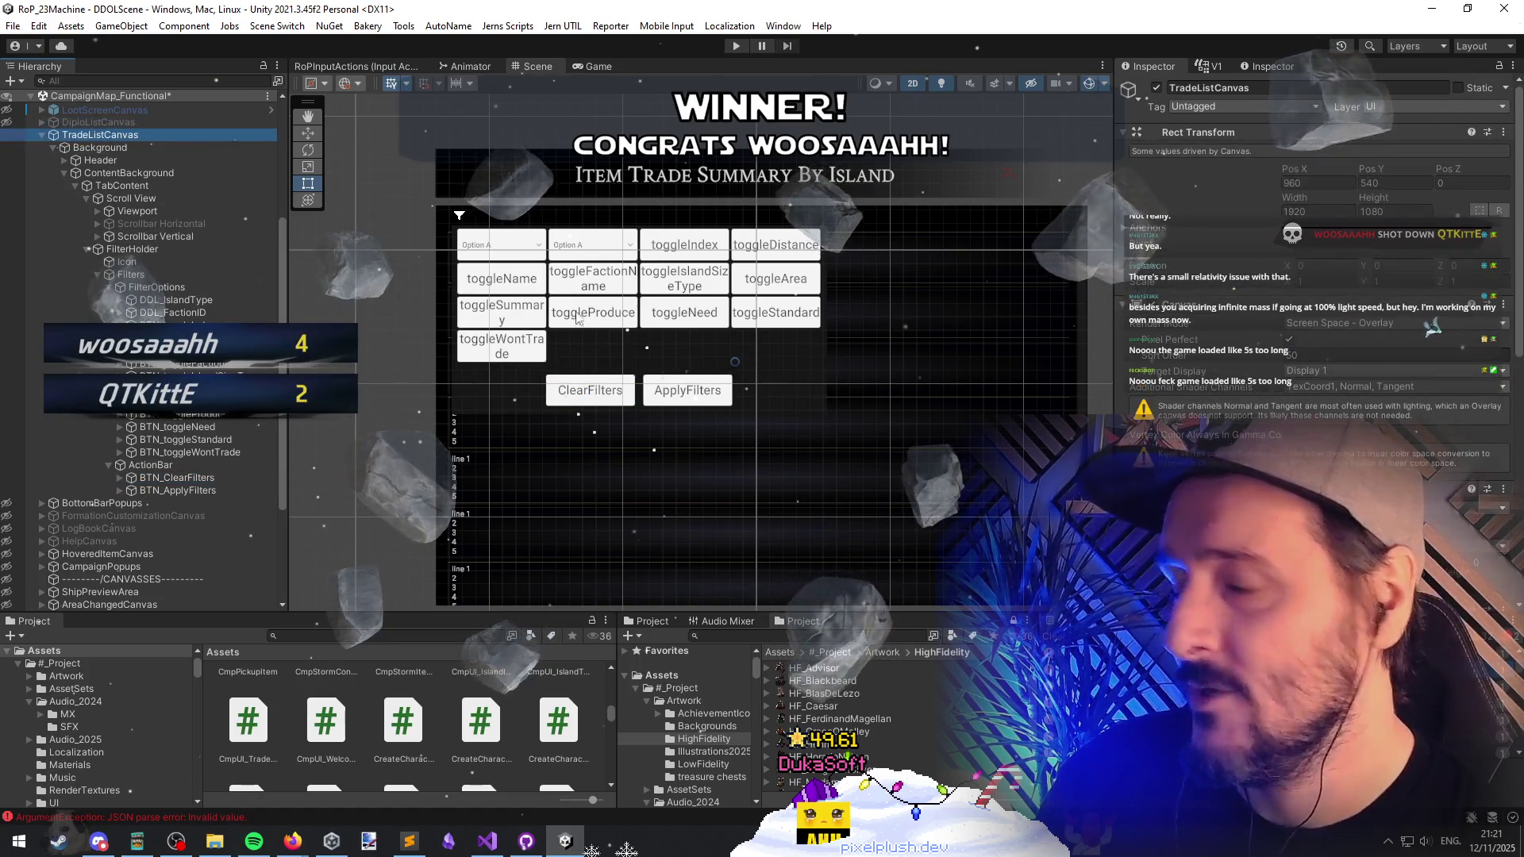
pyautogui.scroll(-10, 1310, 357)
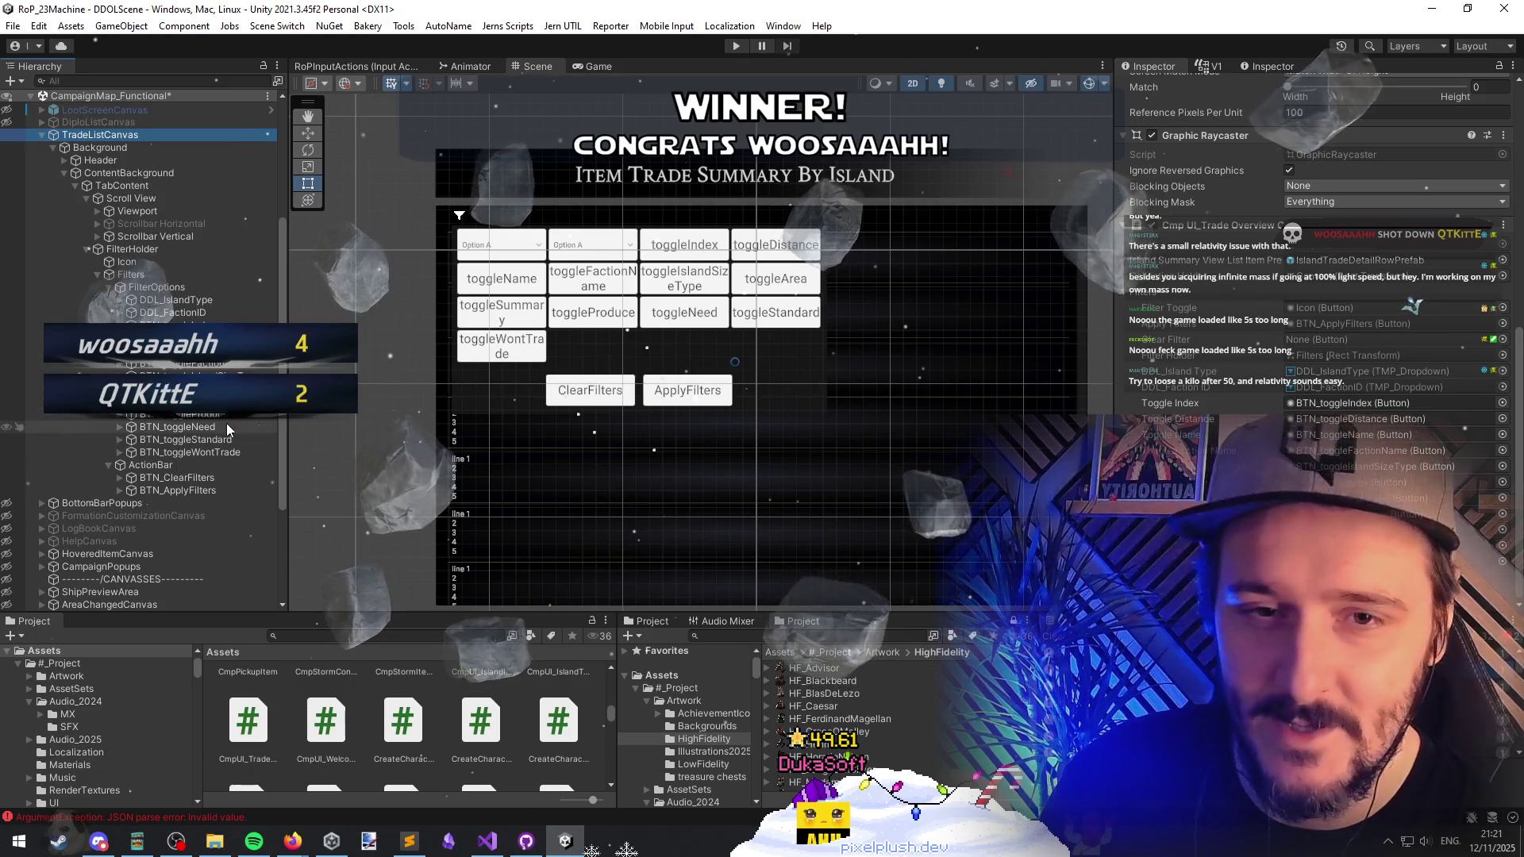
pyautogui.scroll(3, 186, 460)
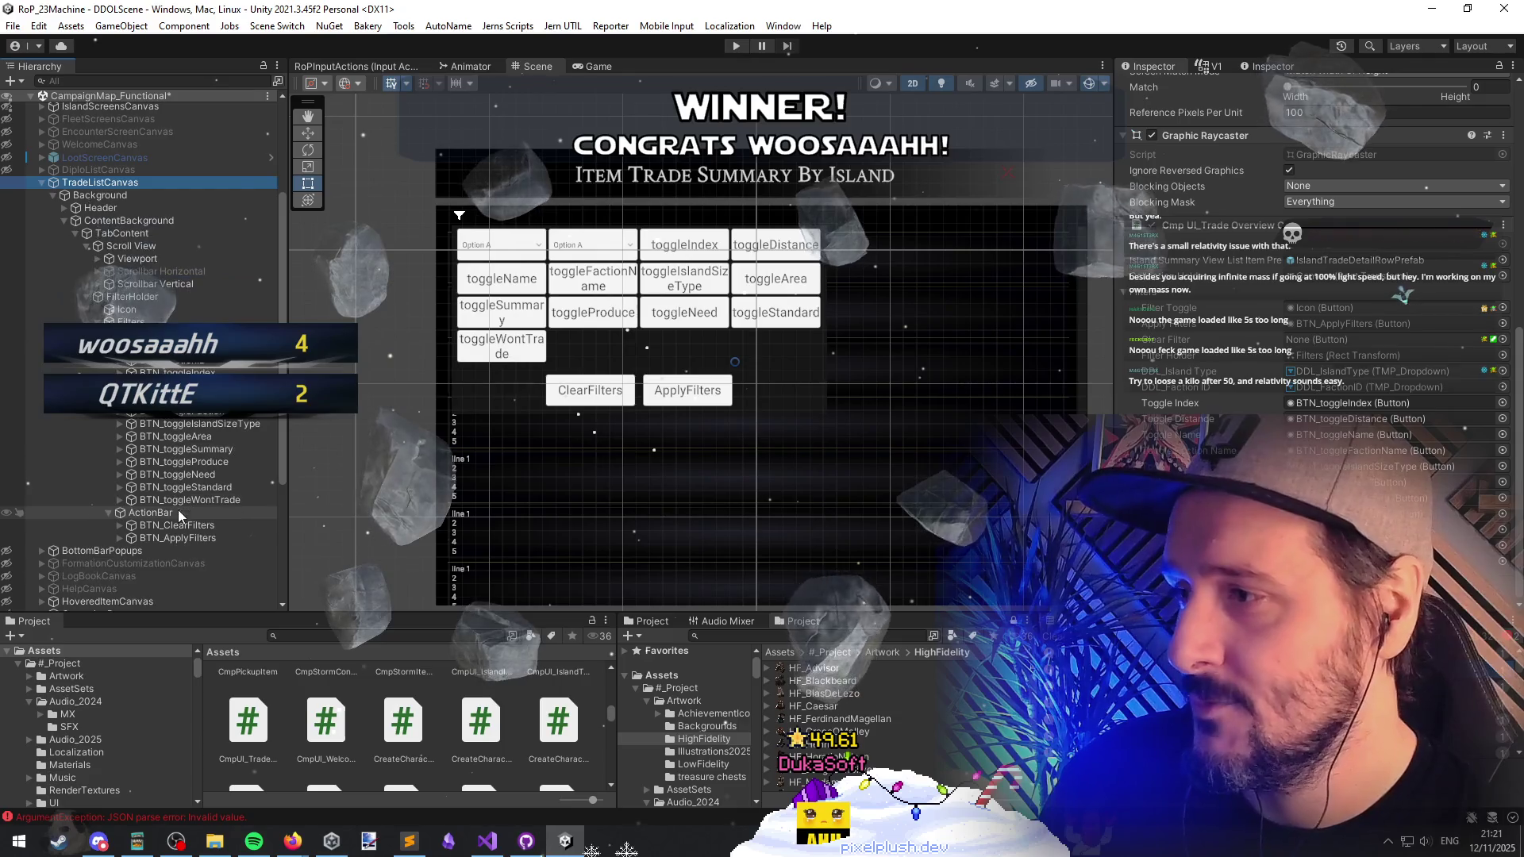
pyautogui.click(1349, 339)
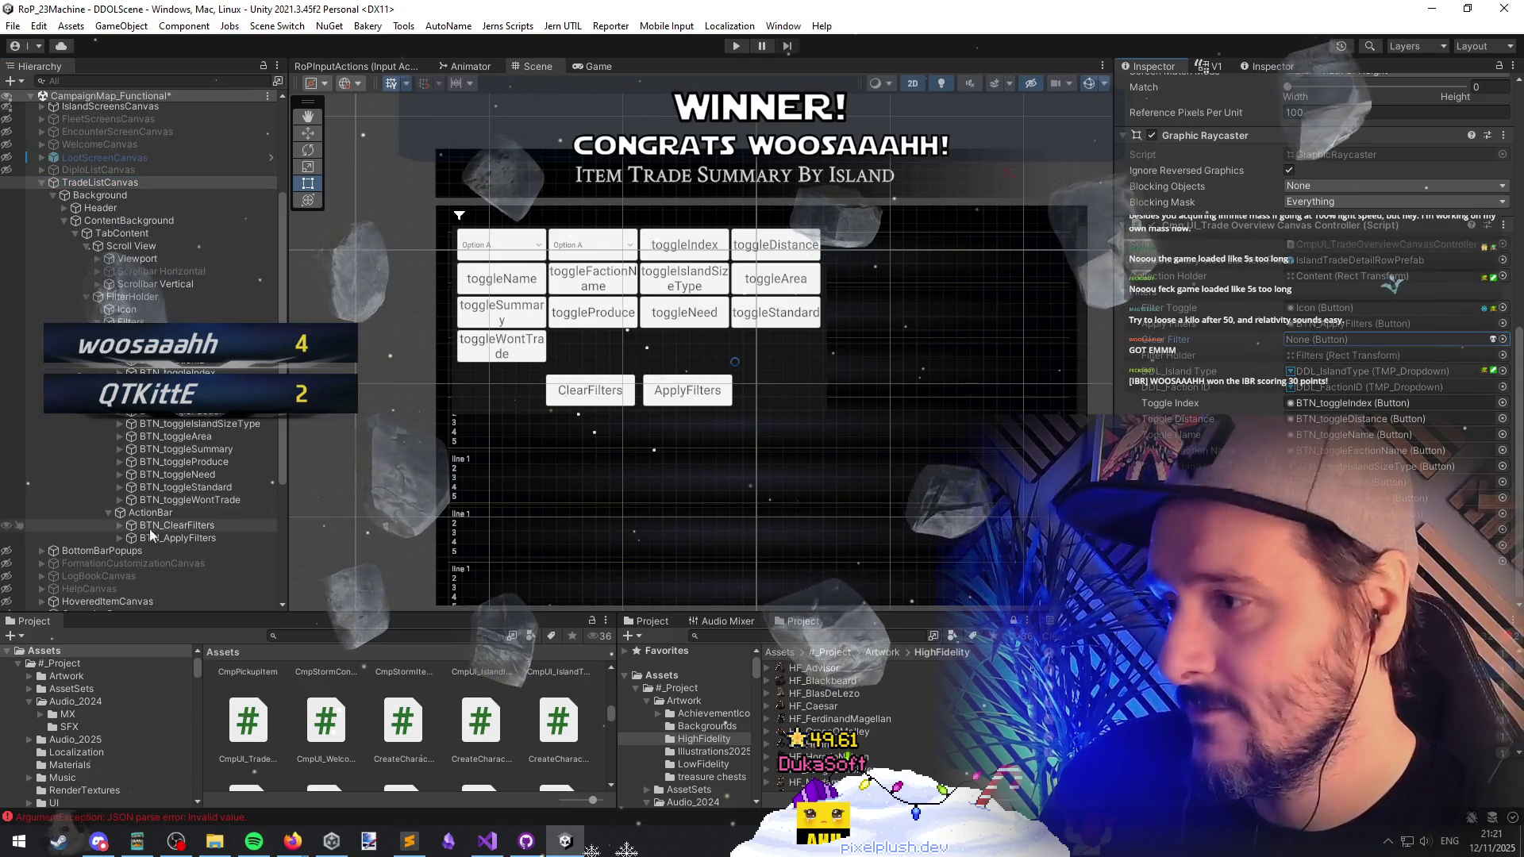
pyautogui.moveTo(150, 525); pyautogui.dragTo(1349, 339)
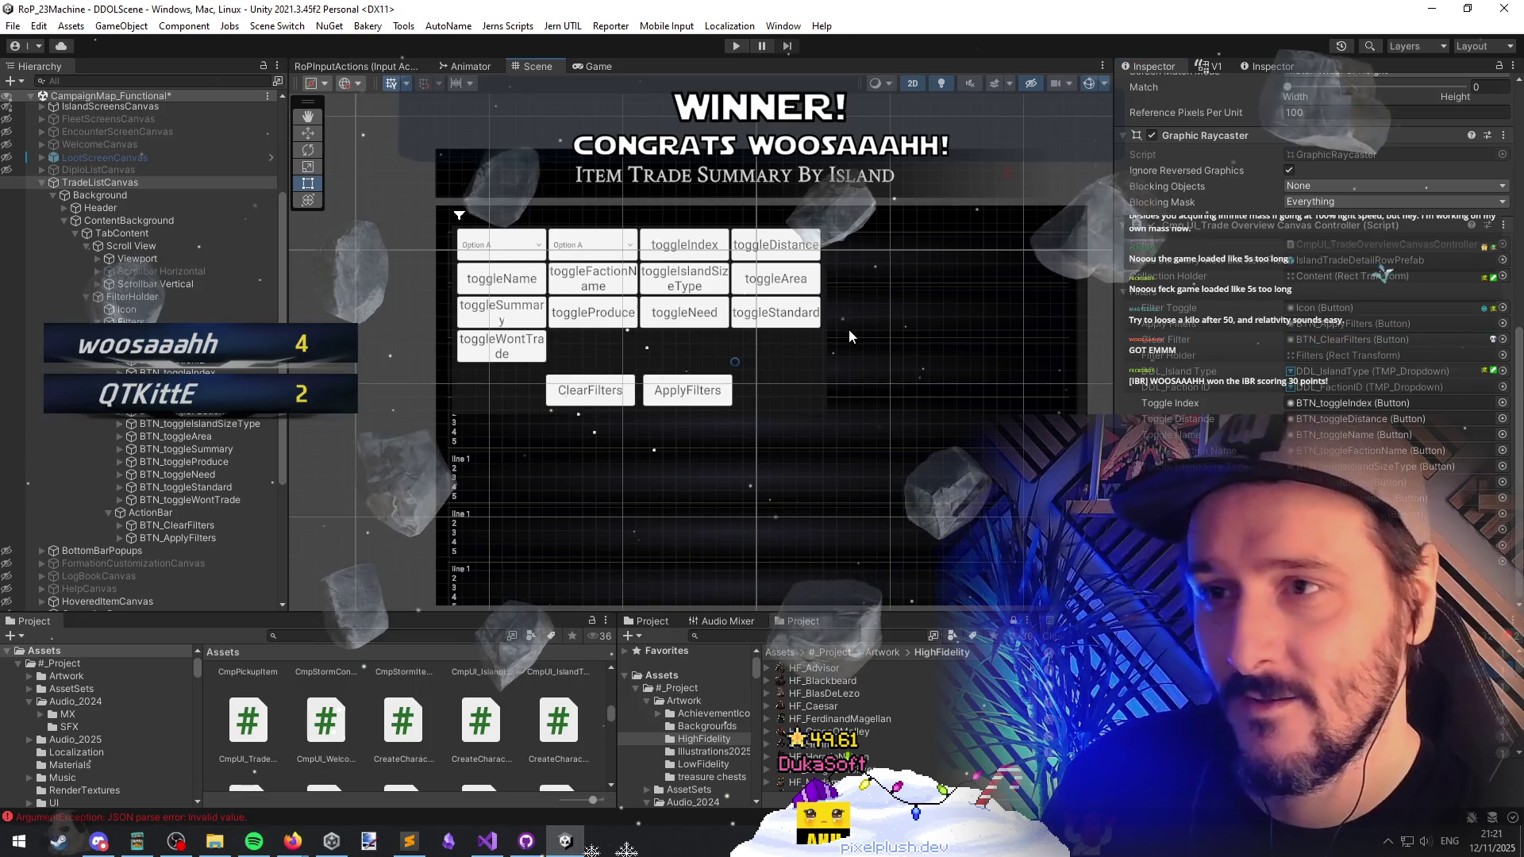
pyautogui.hotkey('ctrl', 's')
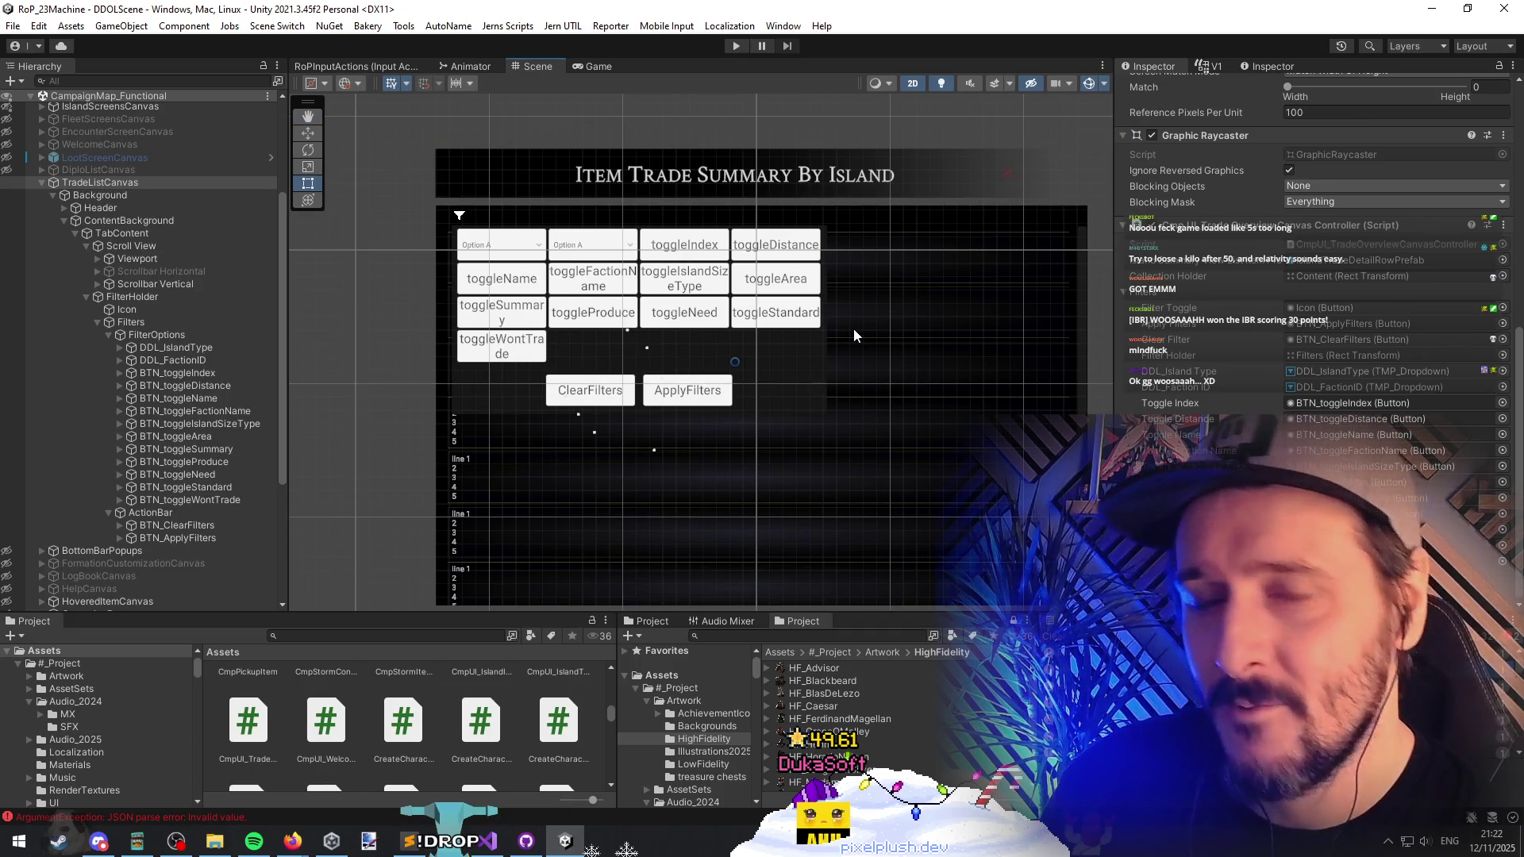
# Step: Pan the Scene view to see the whole trade panel, then bring up the controller script
pyautogui.moveTo(882, 321)
pyautogui.mouseDown()
pyautogui.moveTo(820, 306)
pyautogui.moveTo(807, 312)
pyautogui.moveTo(818, 339)
pyautogui.mouseUp()
pyautogui.scroll(-2, 821, 317)
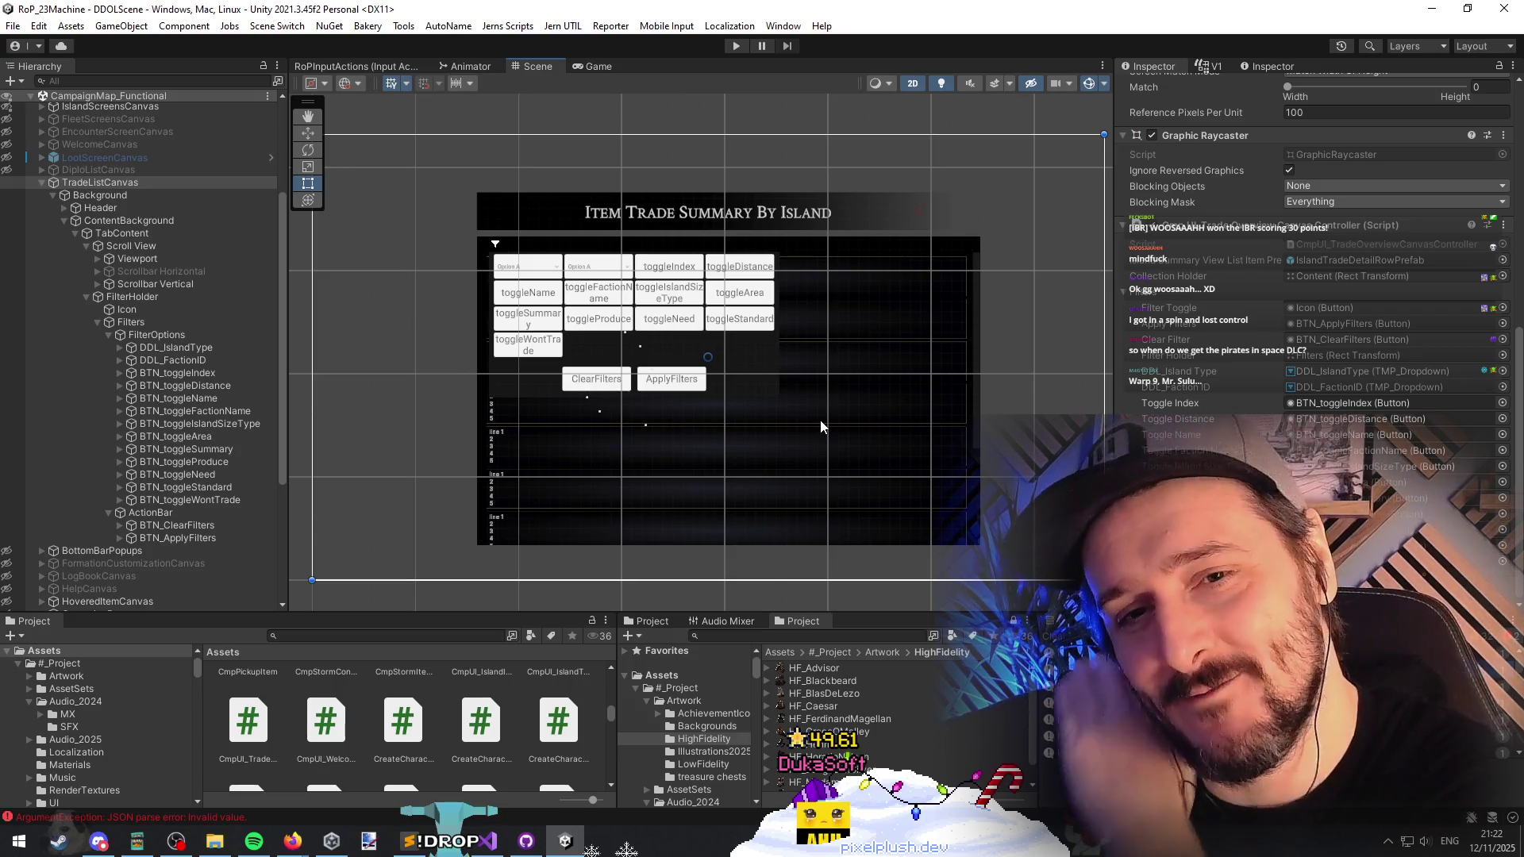
pyautogui.hotkey('alt', 'Tab')
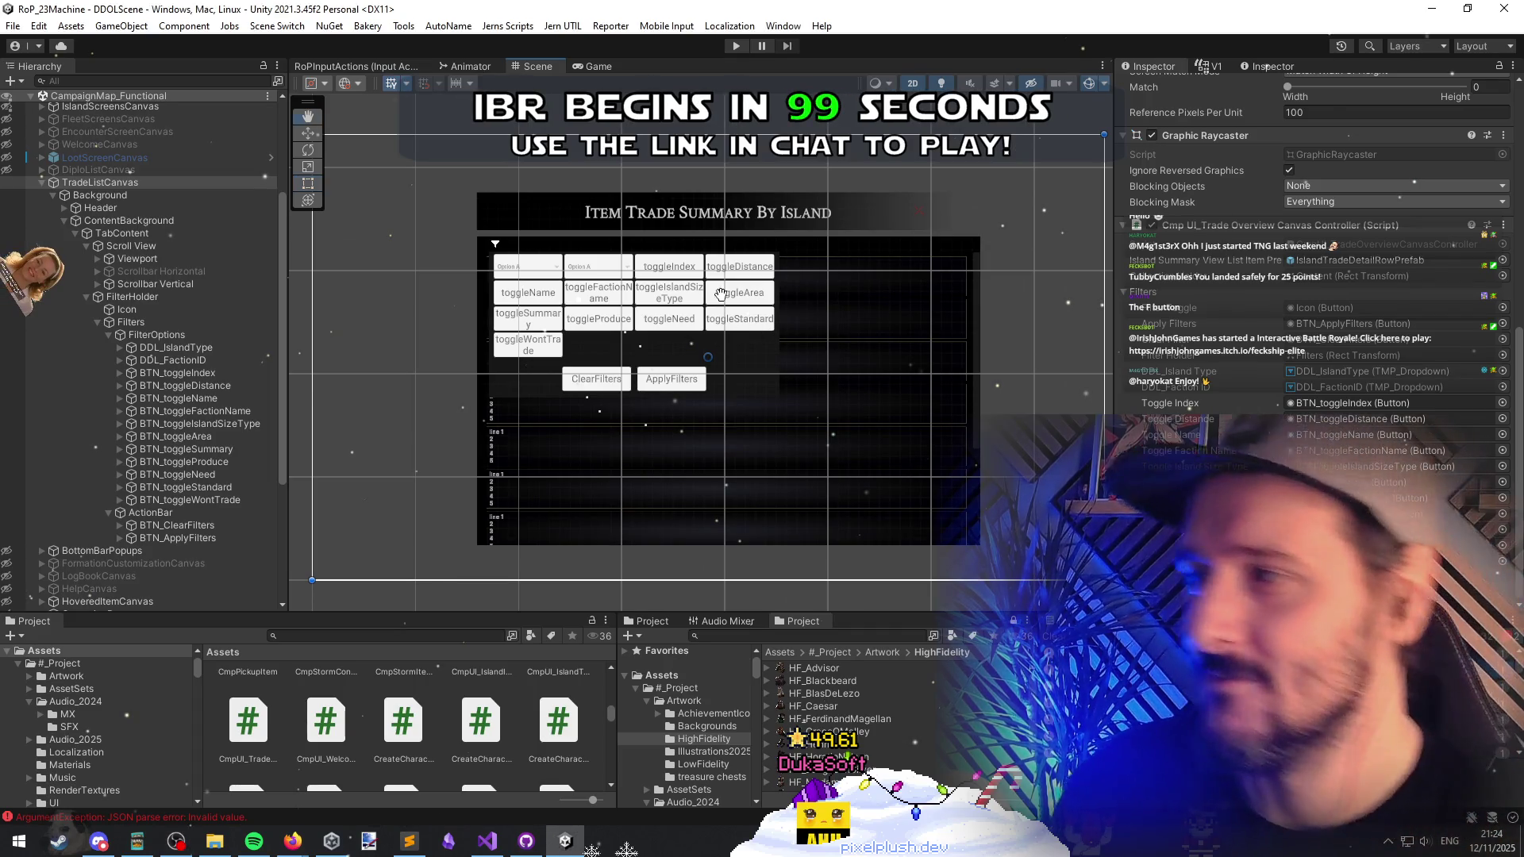
pyautogui.click(487, 841)
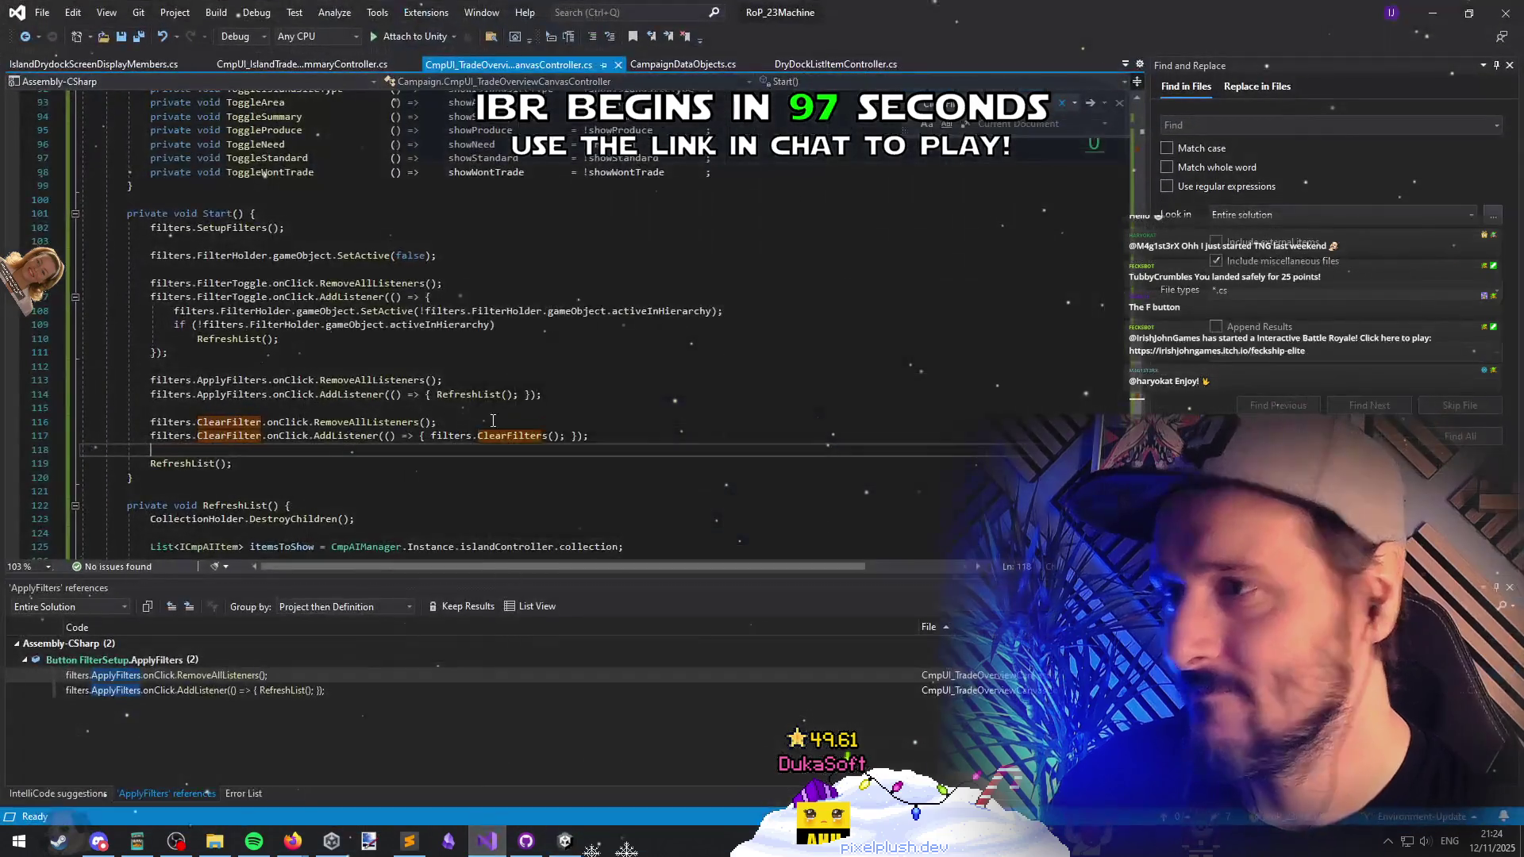
# Step: Toggle TradeListCanvas inactive and back to active in Unity
pyautogui.click(491, 417)
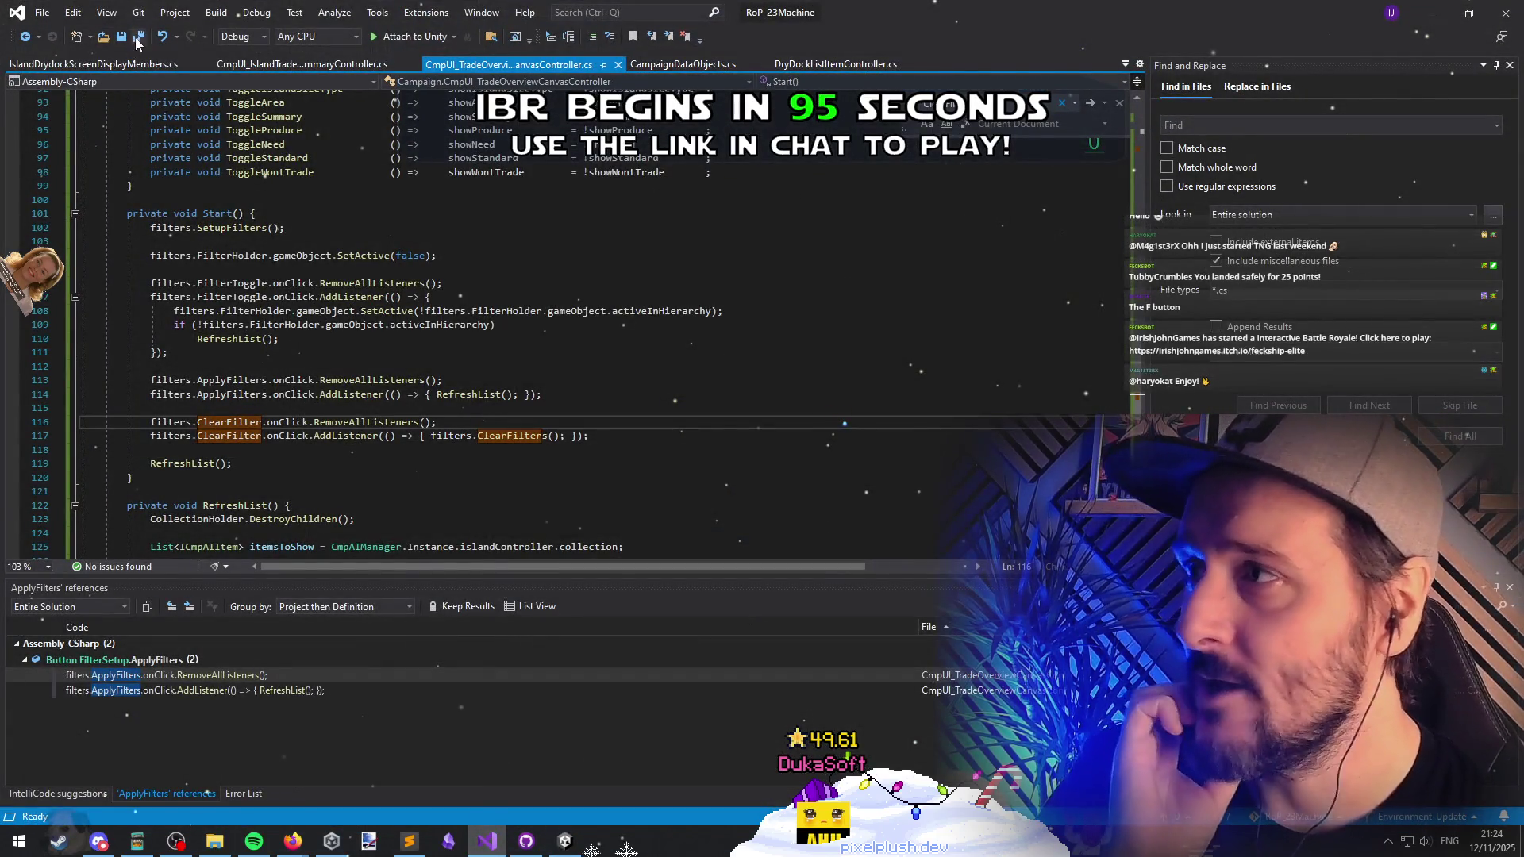
pyautogui.hotkey('alt', 'Tab')
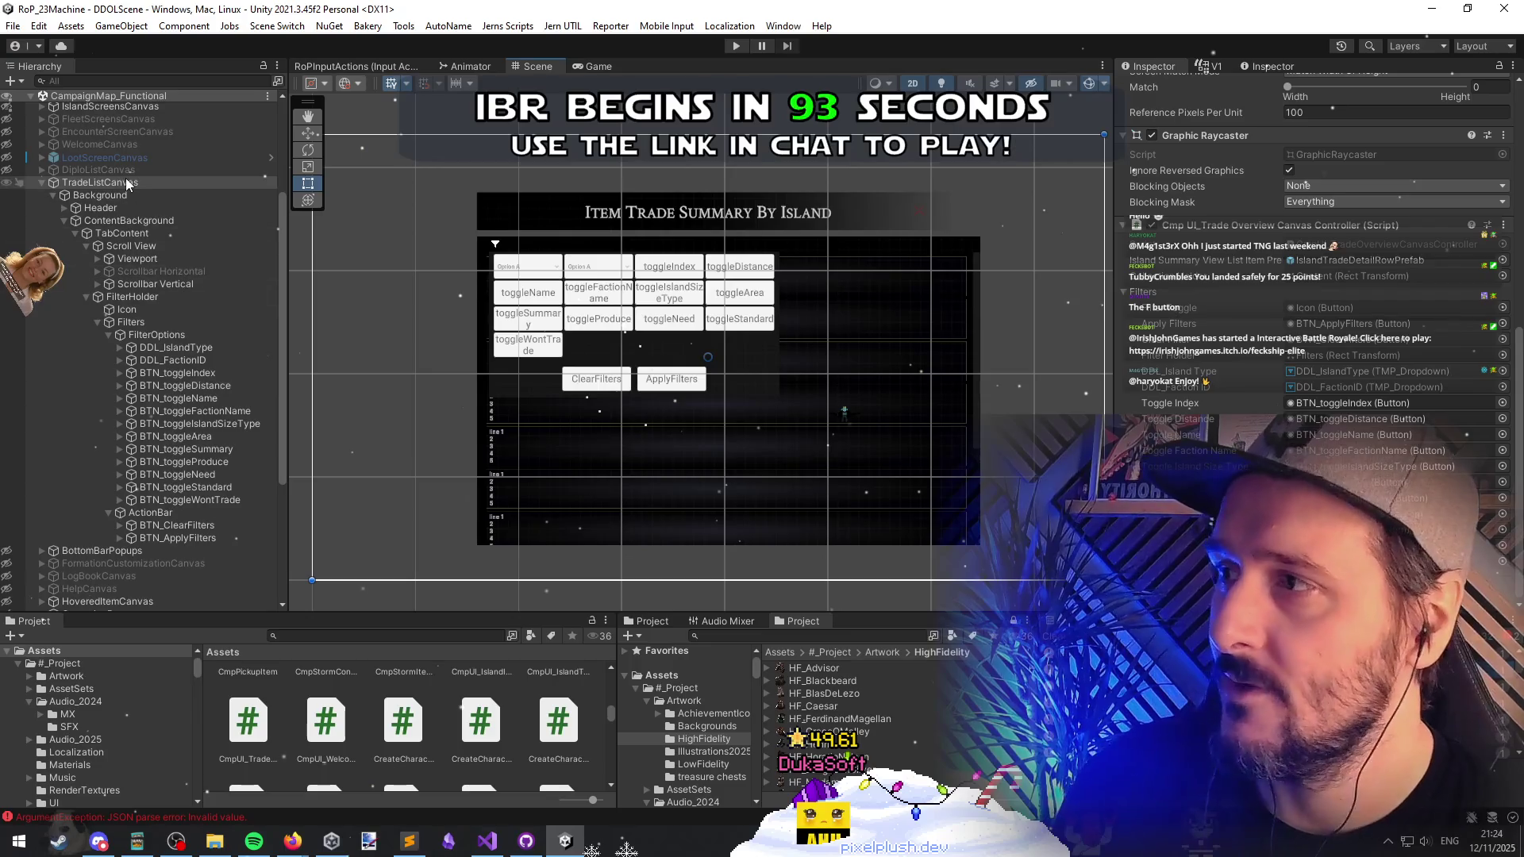
pyautogui.click(127, 184)
pyautogui.hotkey('alt', 'shift', 'a')
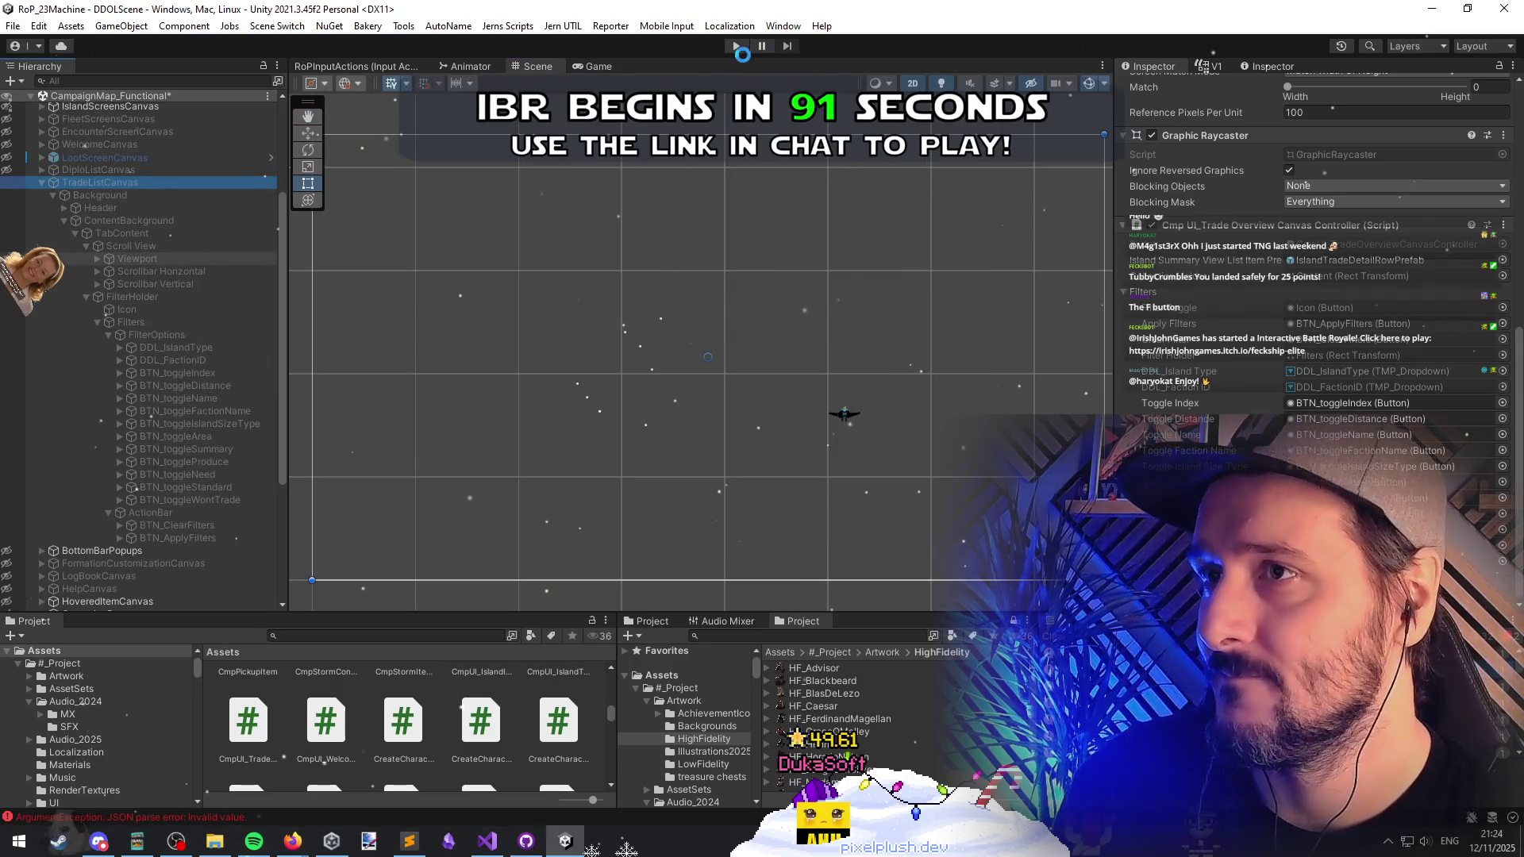
pyautogui.hotkey('alt', 'shift', 'a')
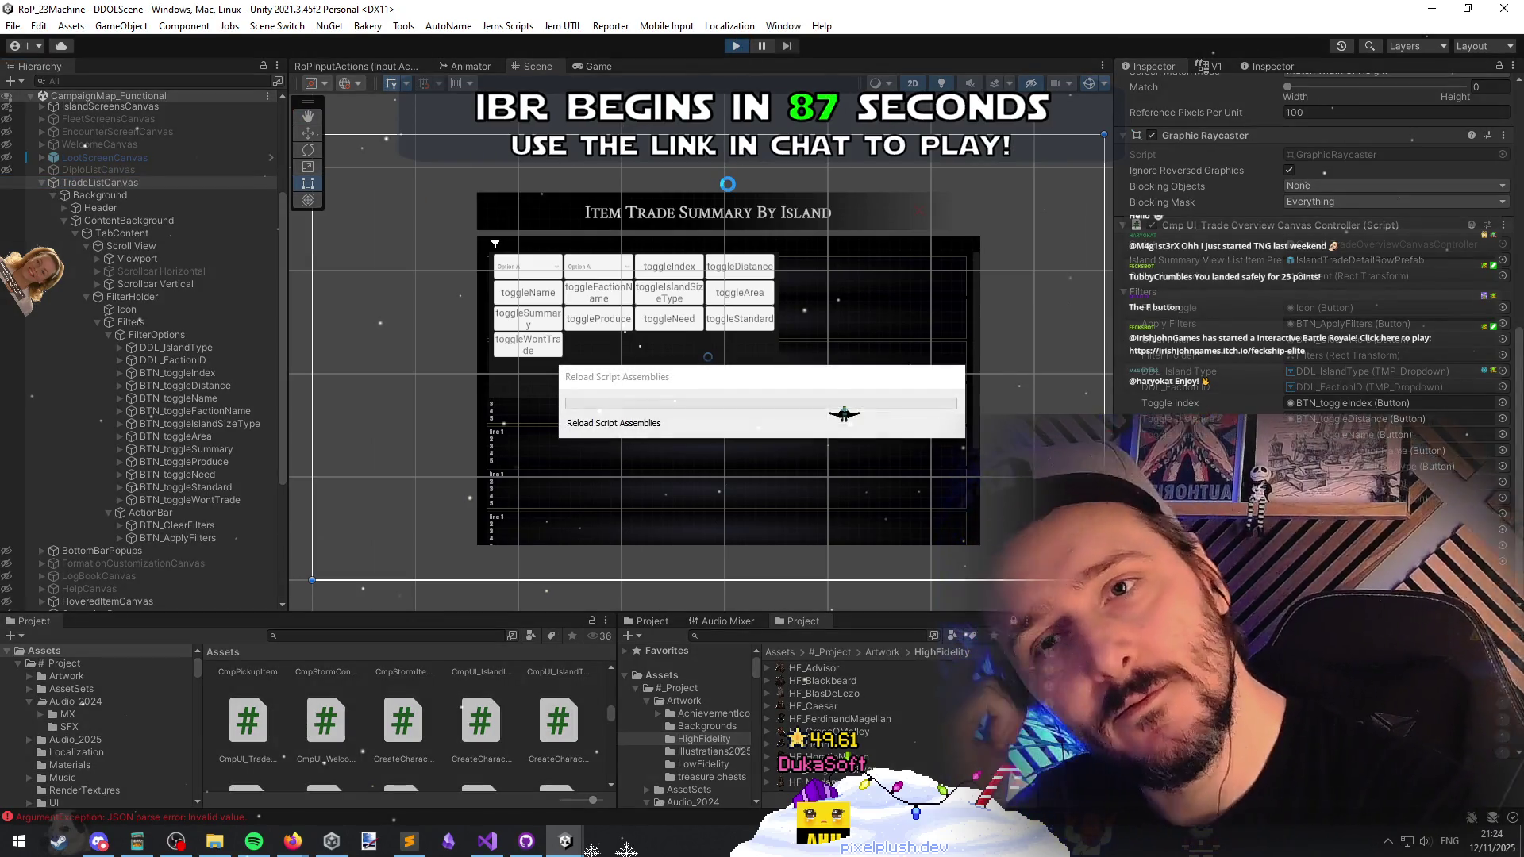
# Step: Uncomment line 361 in CampaignCanvasUIManager.cs so the trade overview canvas hides on startup
pyautogui.hotkey('alt', 'Tab')
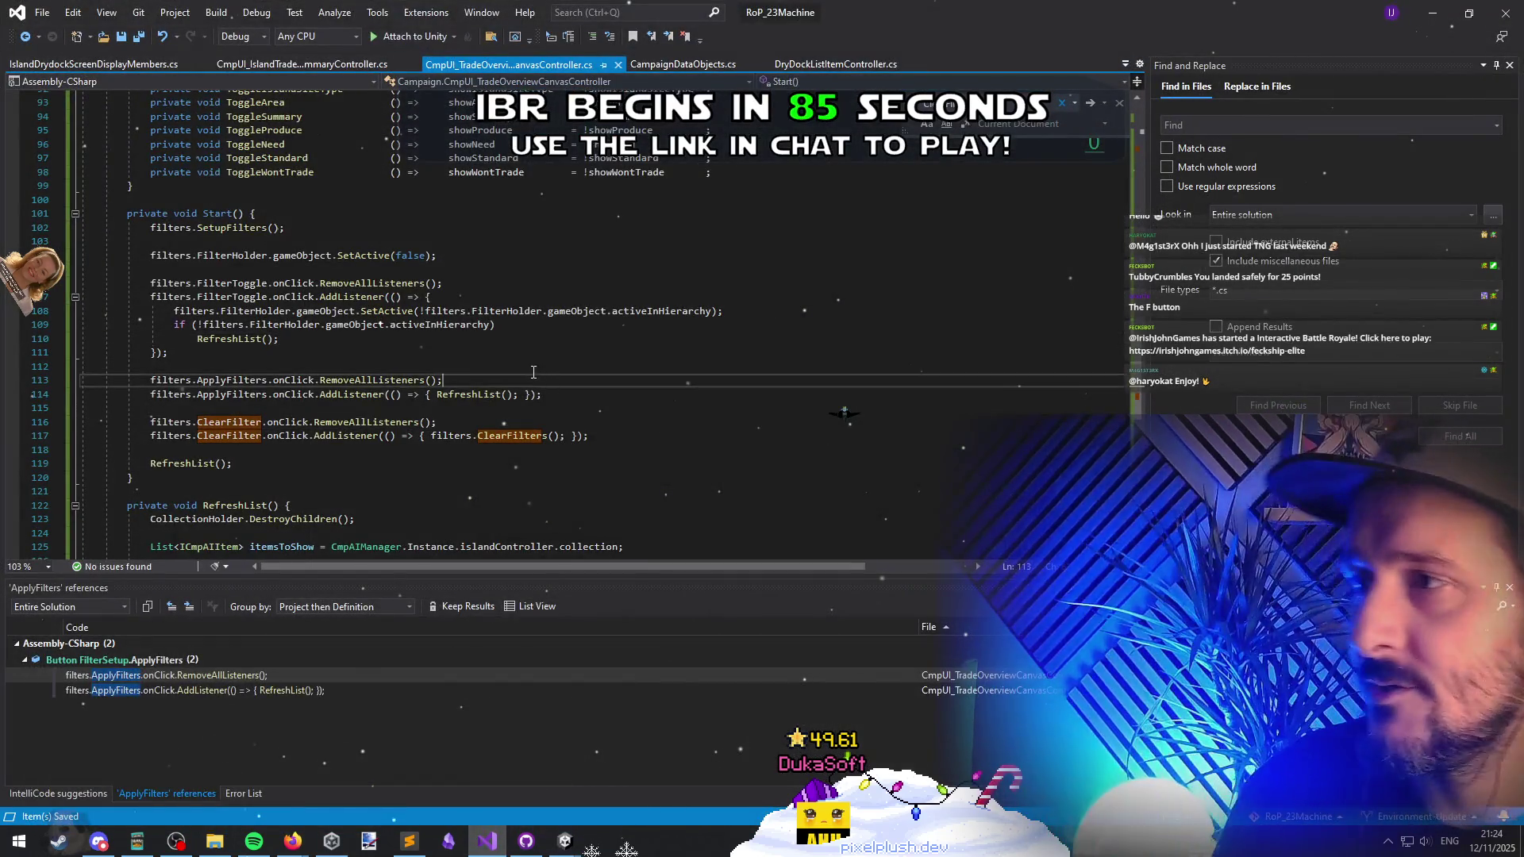
pyautogui.click(533, 367)
pyautogui.hotkey('ctrl', 'Tab')
pyautogui.hotkey('ctrl', 'Tab')
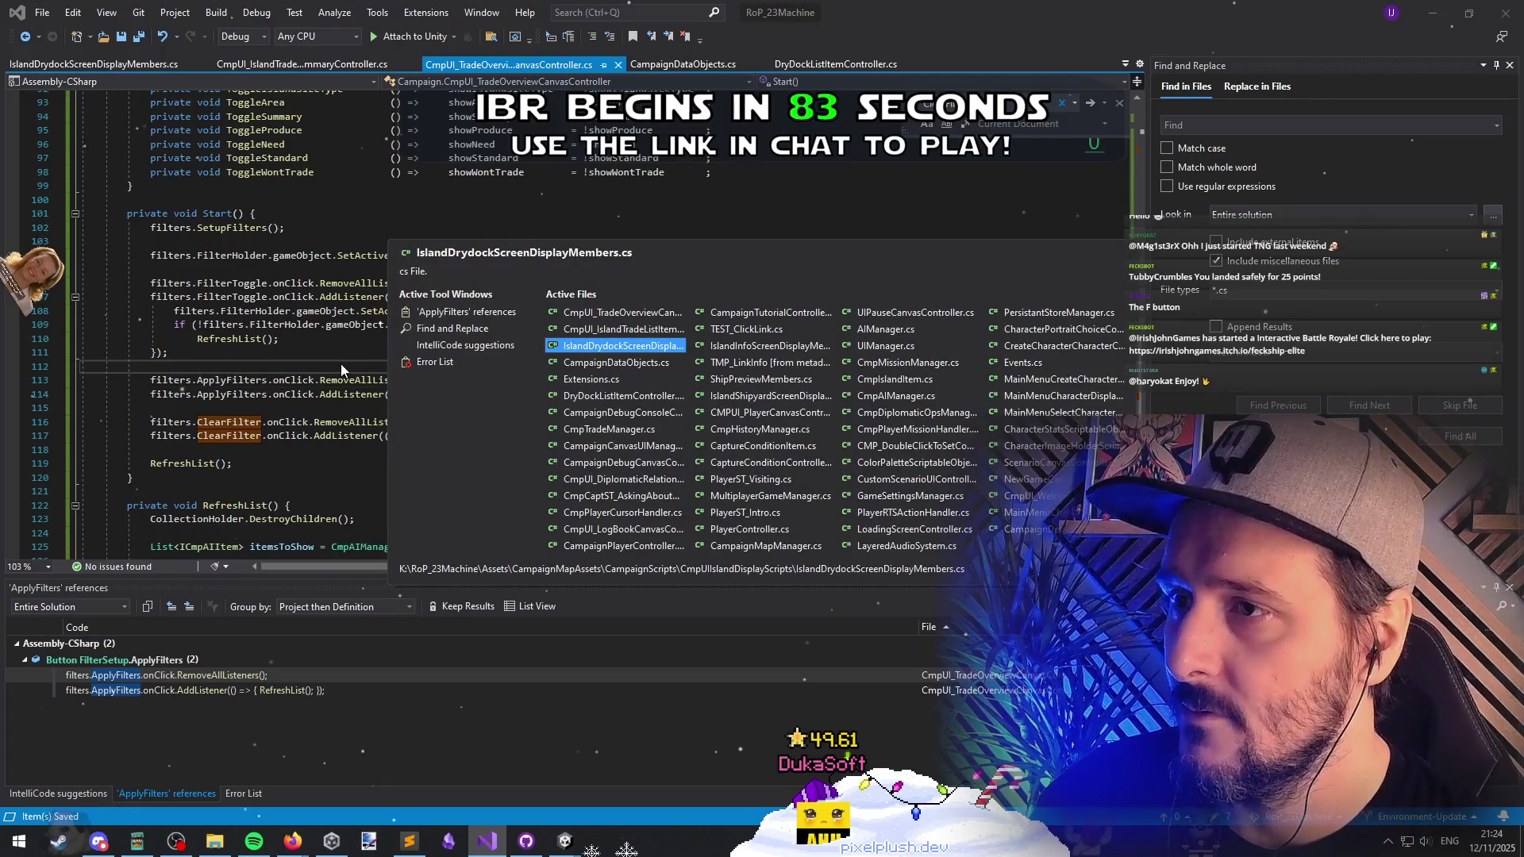
pyautogui.hotkey('ctrl', 'Tab')
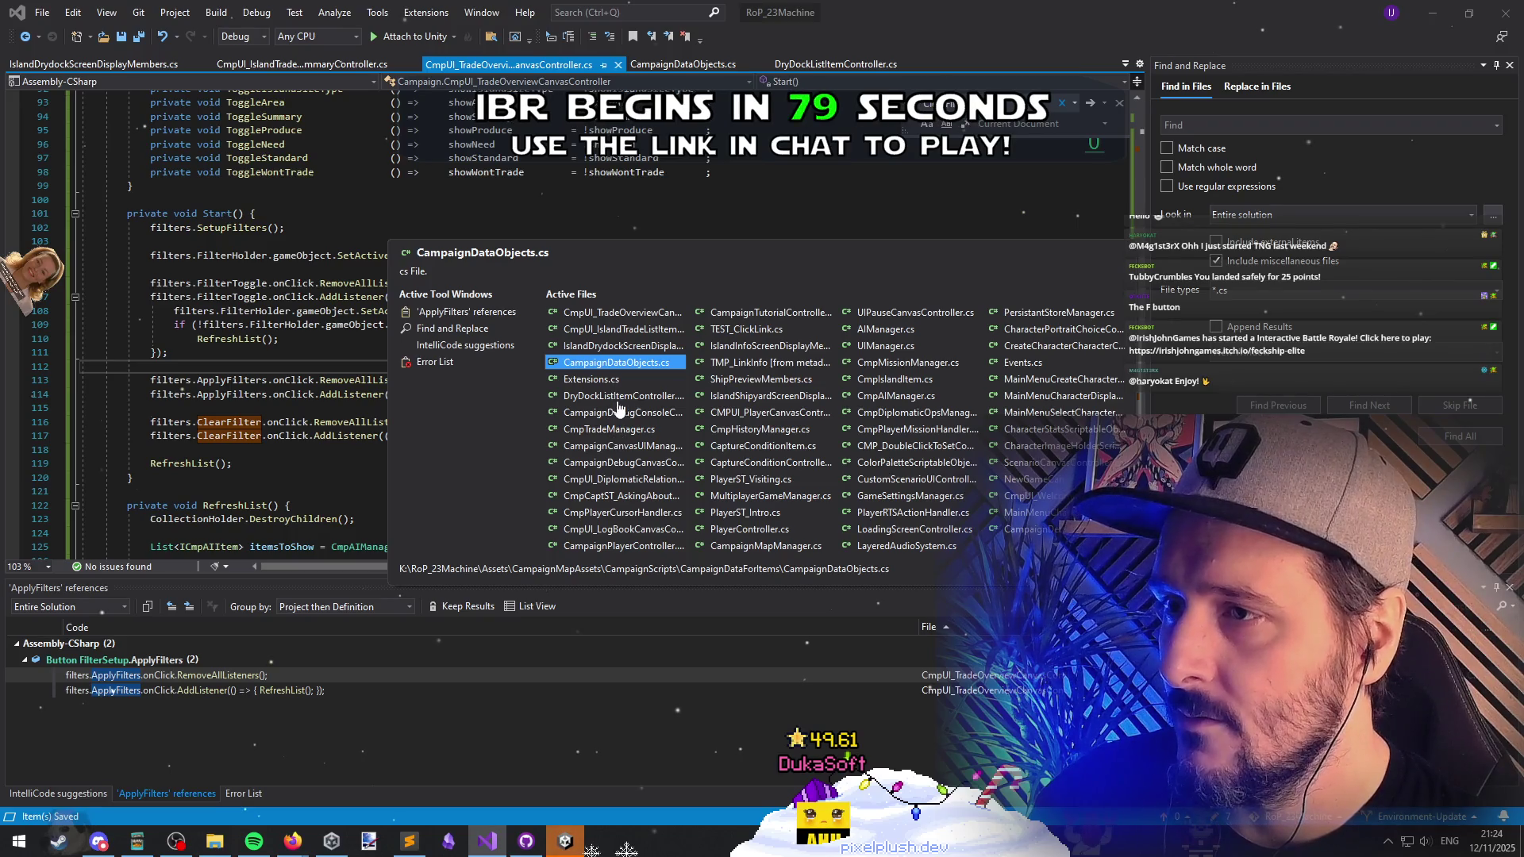
pyautogui.click(623, 445)
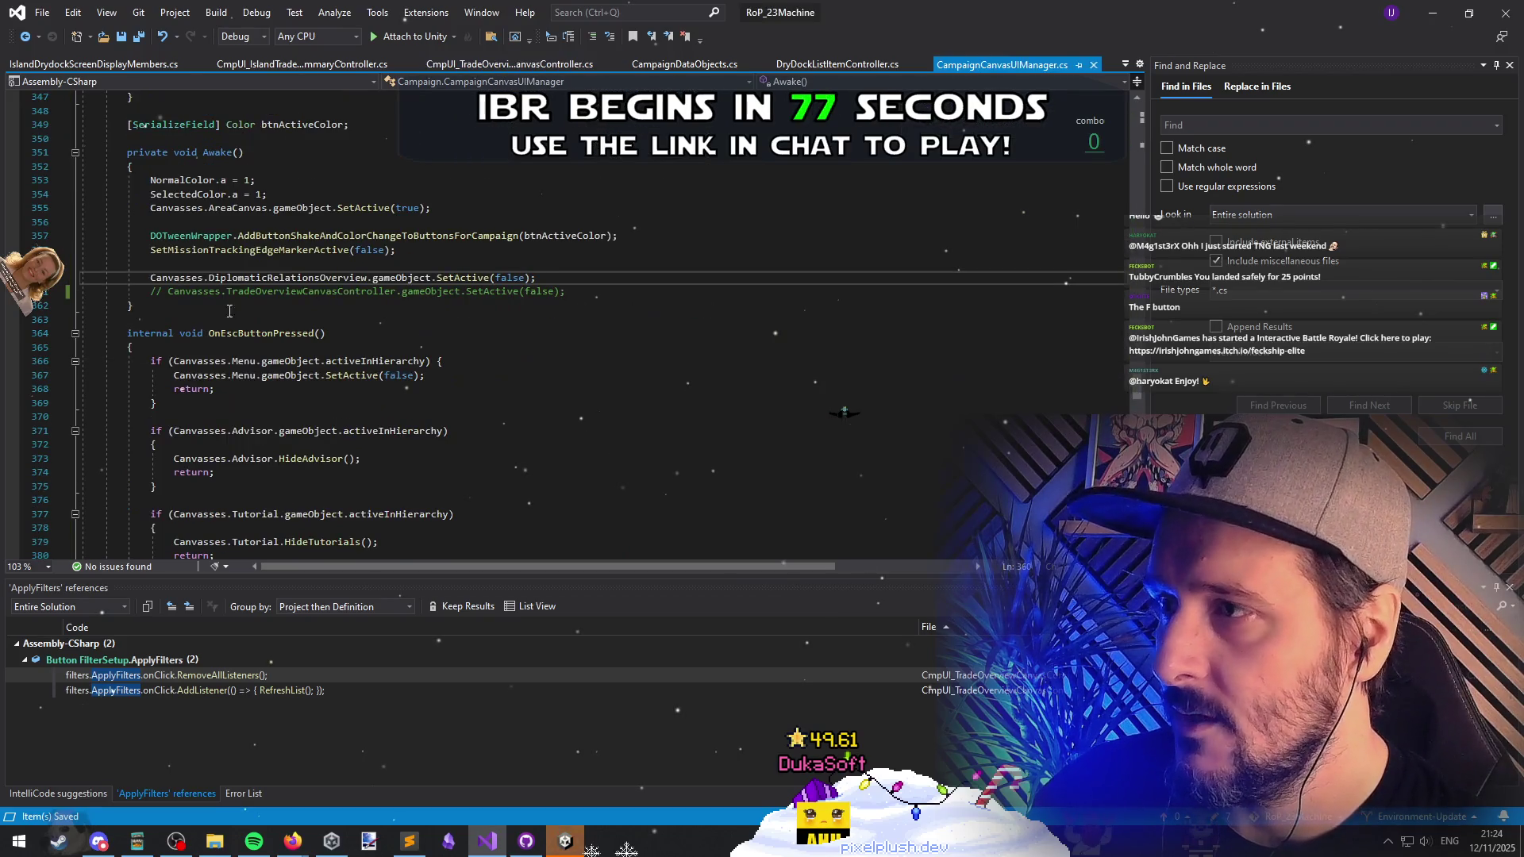
pyautogui.click(156, 291)
pyautogui.hotkey('ctrl', 'k')
pyautogui.hotkey('ctrl', 'u')
pyautogui.hotkey('alt', 'Tab')
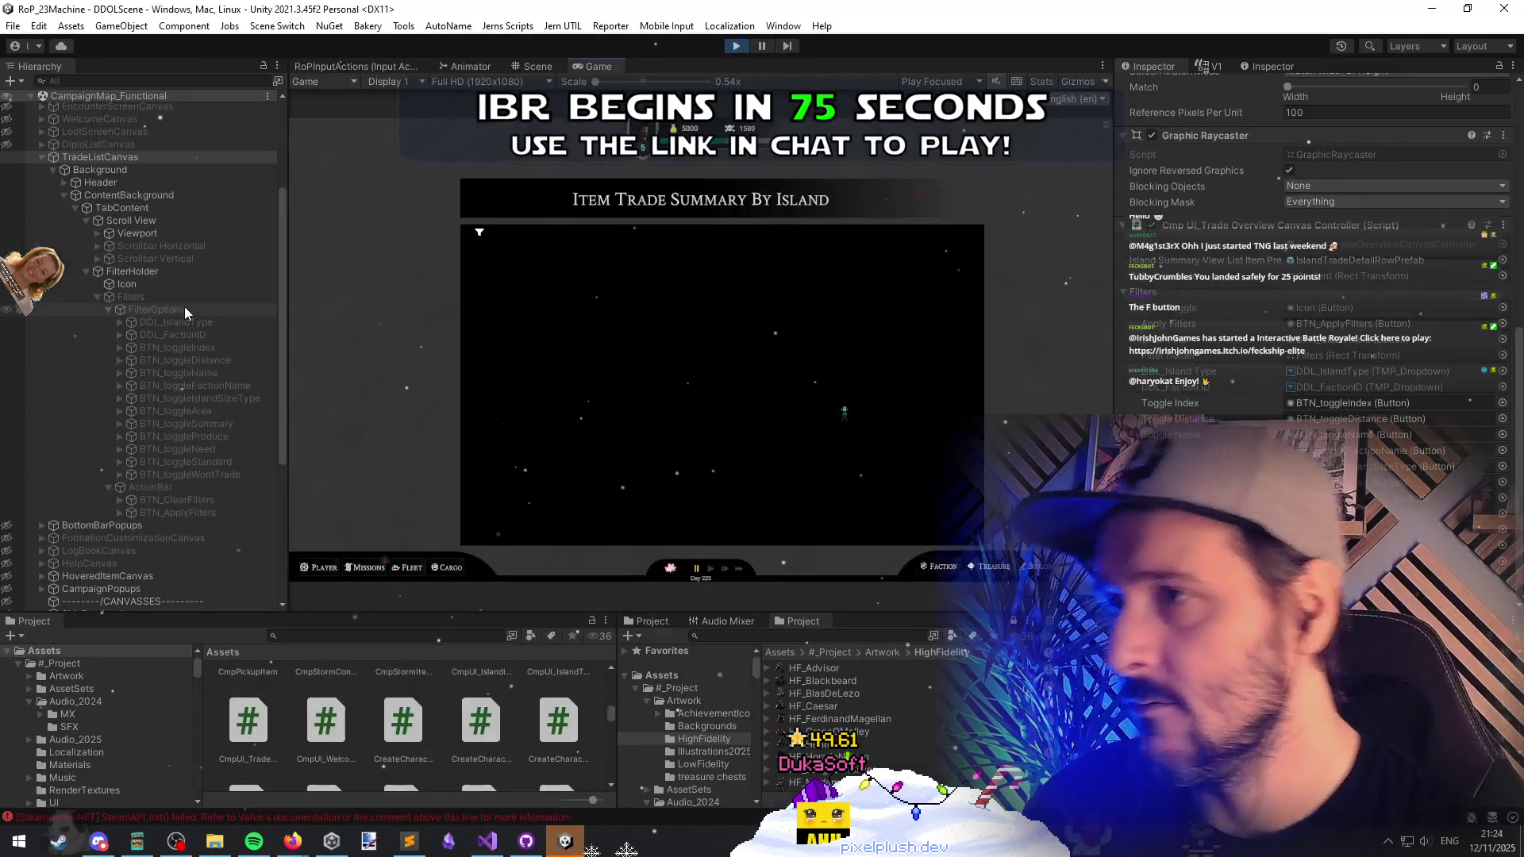
# Step: Open and close the in-game filter options panel with the funnel icon
pyautogui.click(480, 233)
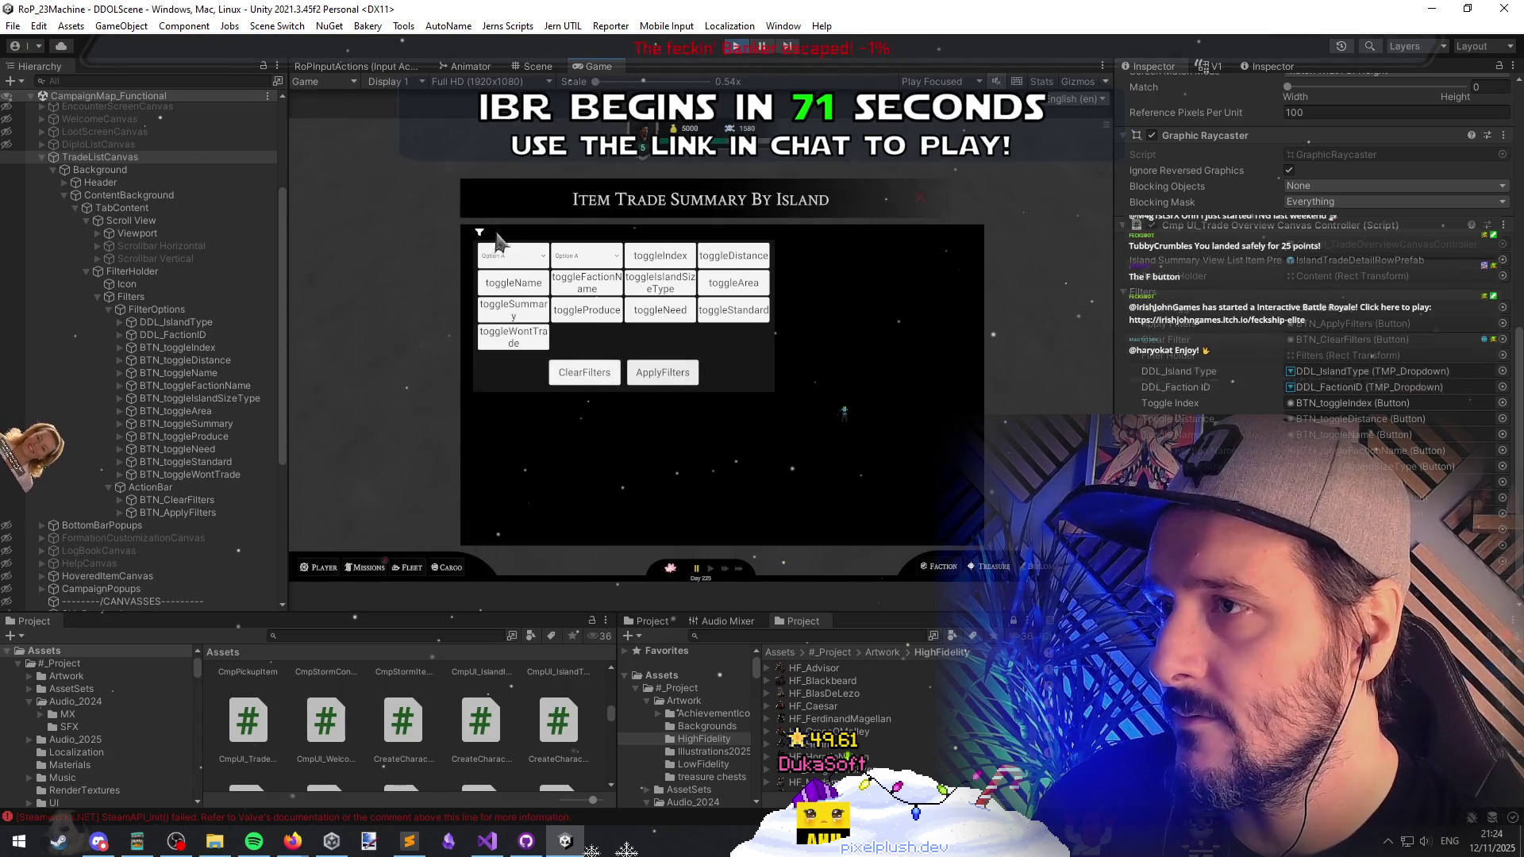
pyautogui.click(480, 233)
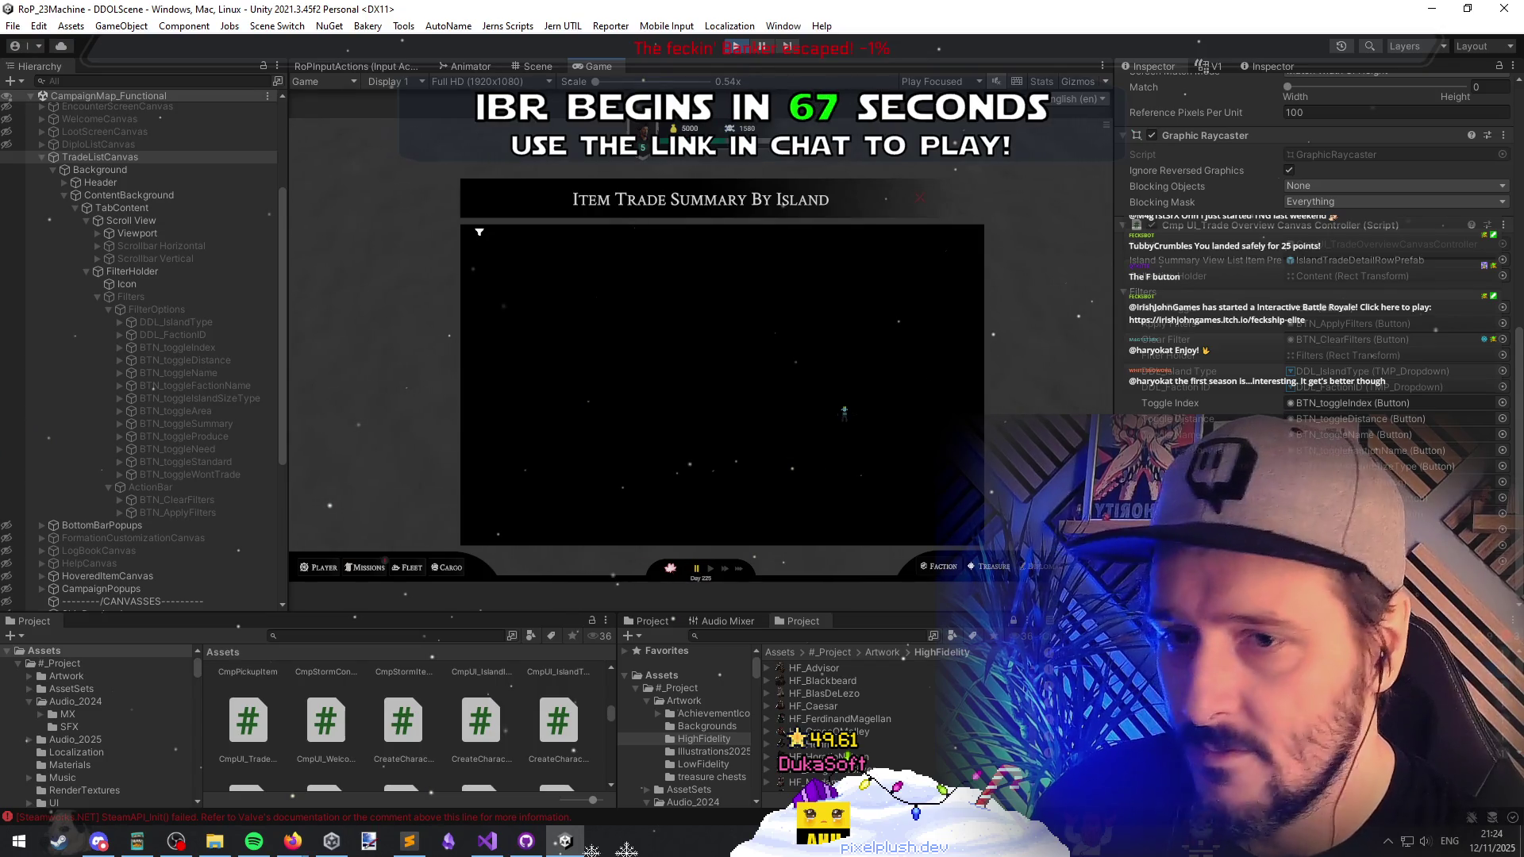
pyautogui.scroll(3, 151, 387)
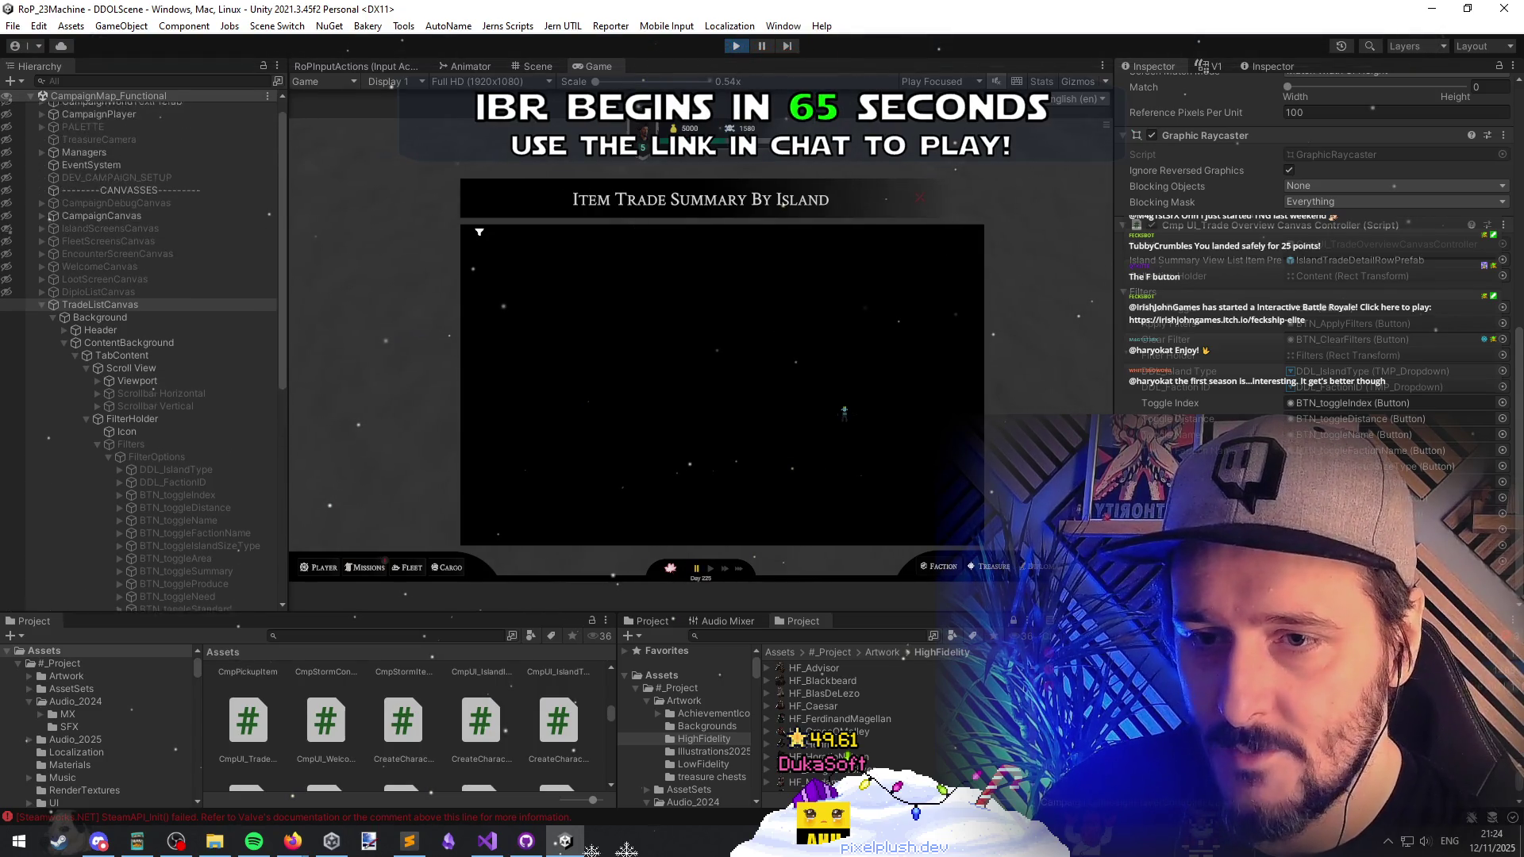
pyautogui.scroll(1, 152, 387)
# Step: Check Visual Studio, then frame TradeListCanvas in the Scene view
pyautogui.hotkey('alt', 'Tab')
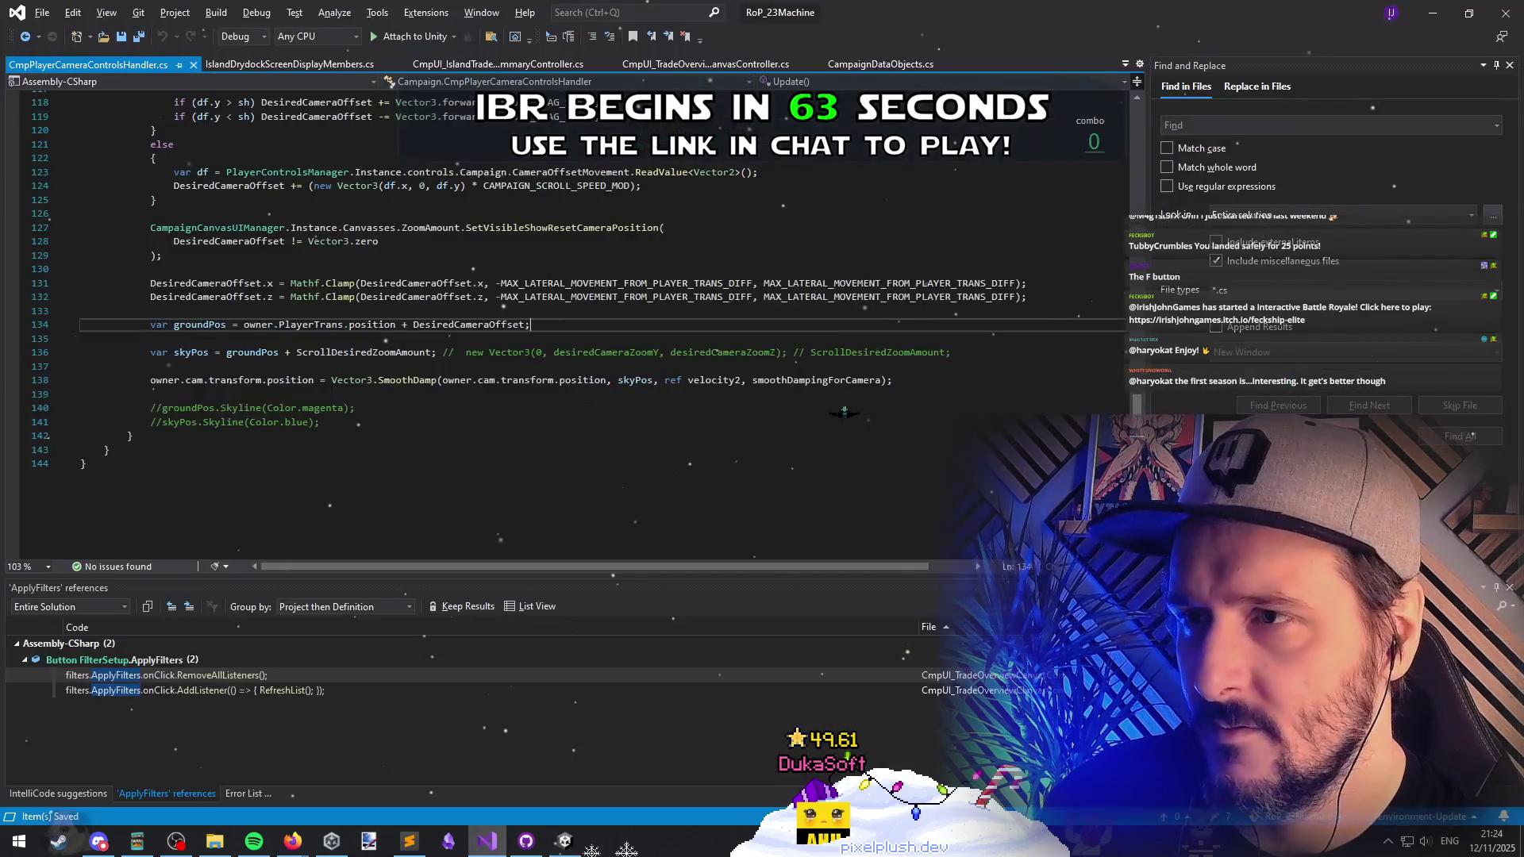
pyautogui.hotkey('alt', 'Tab')
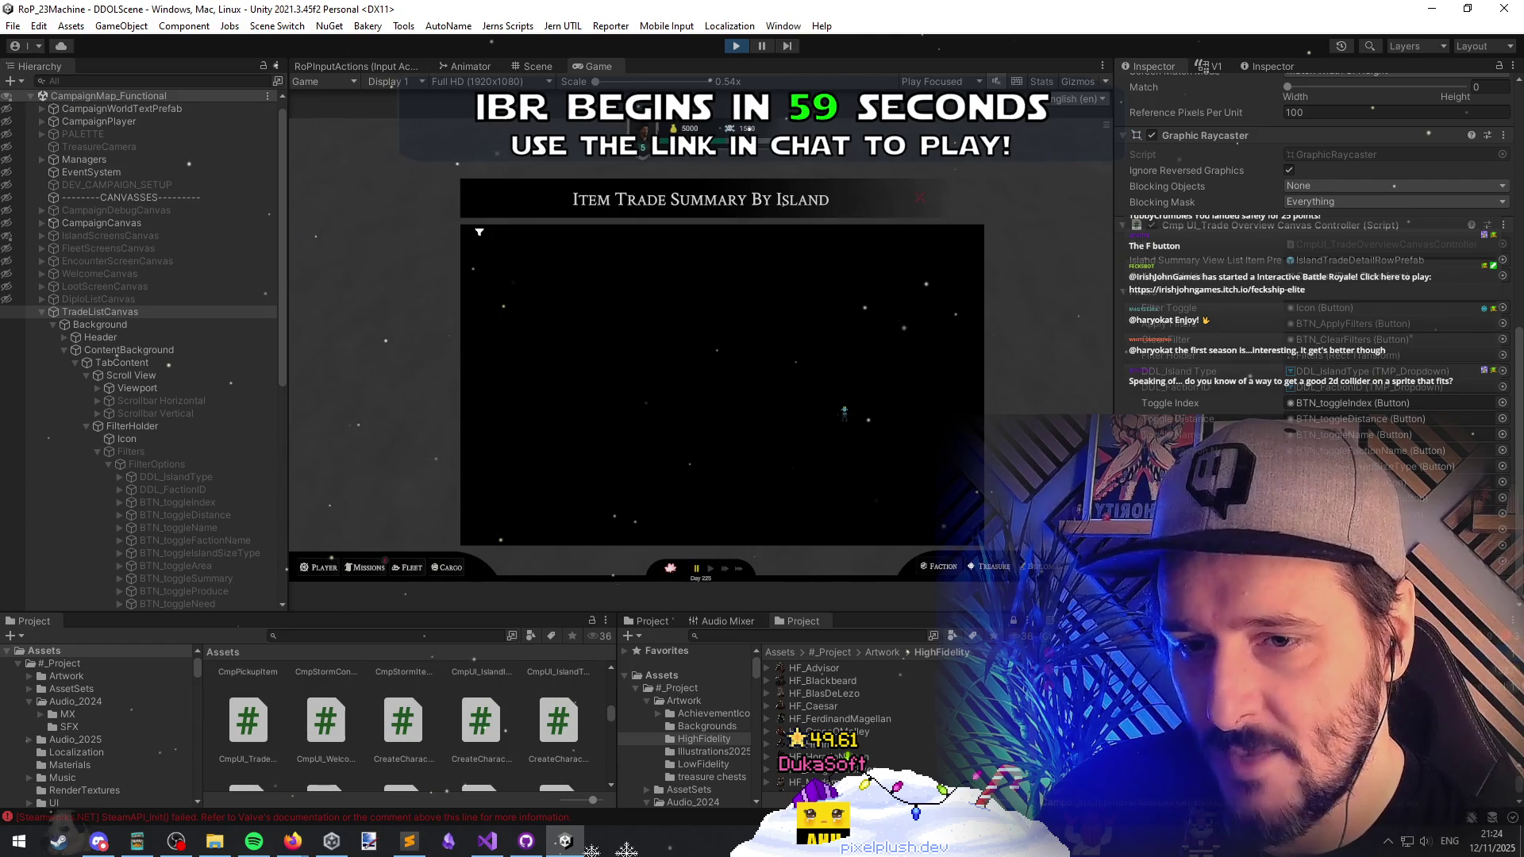
pyautogui.hotkey('alt', 'Tab')
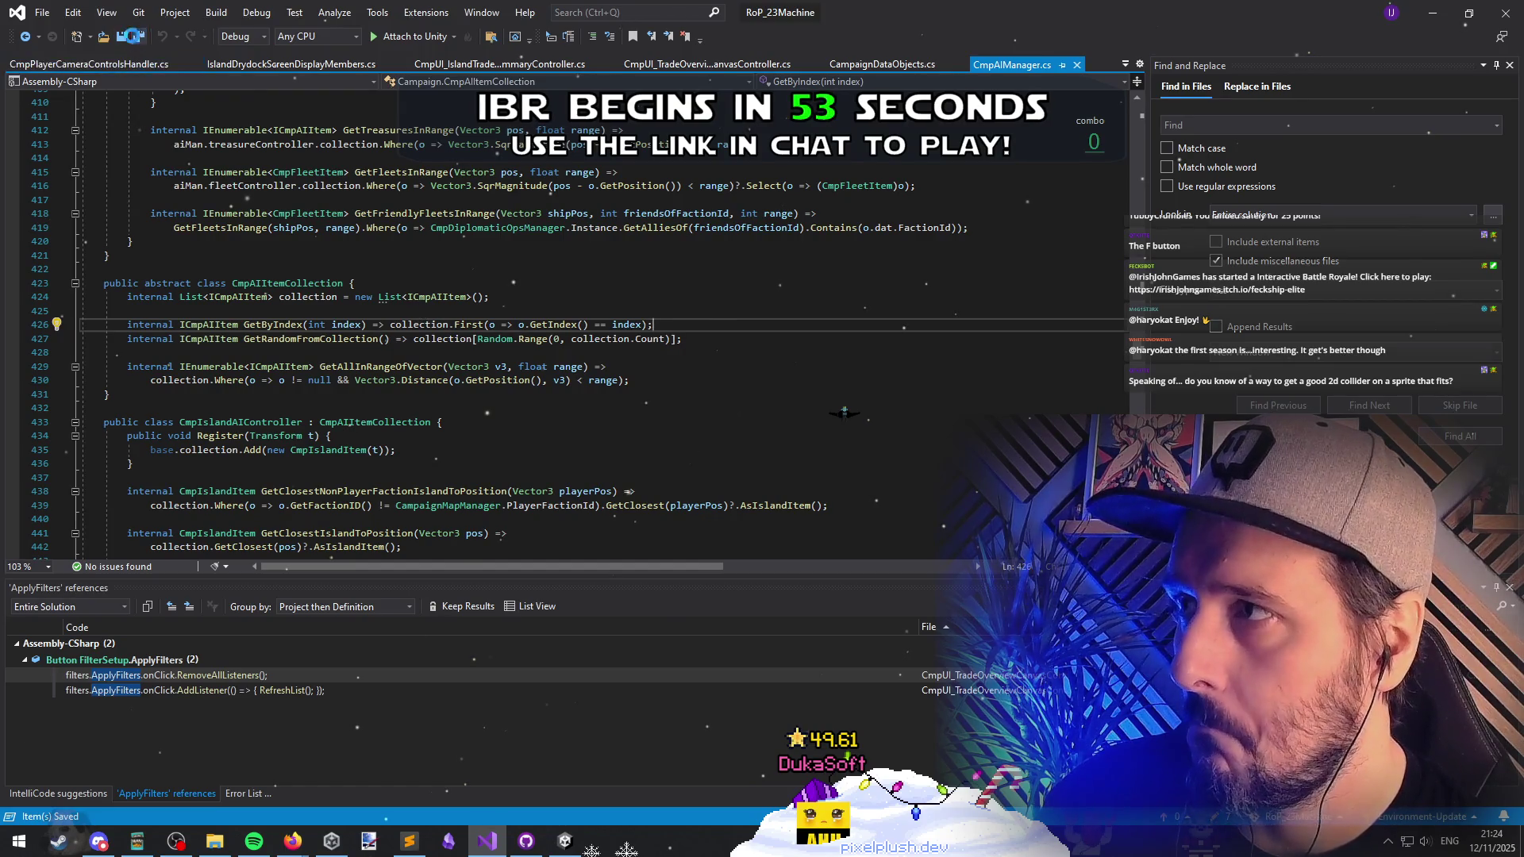
pyautogui.hotkey('alt', 'Tab')
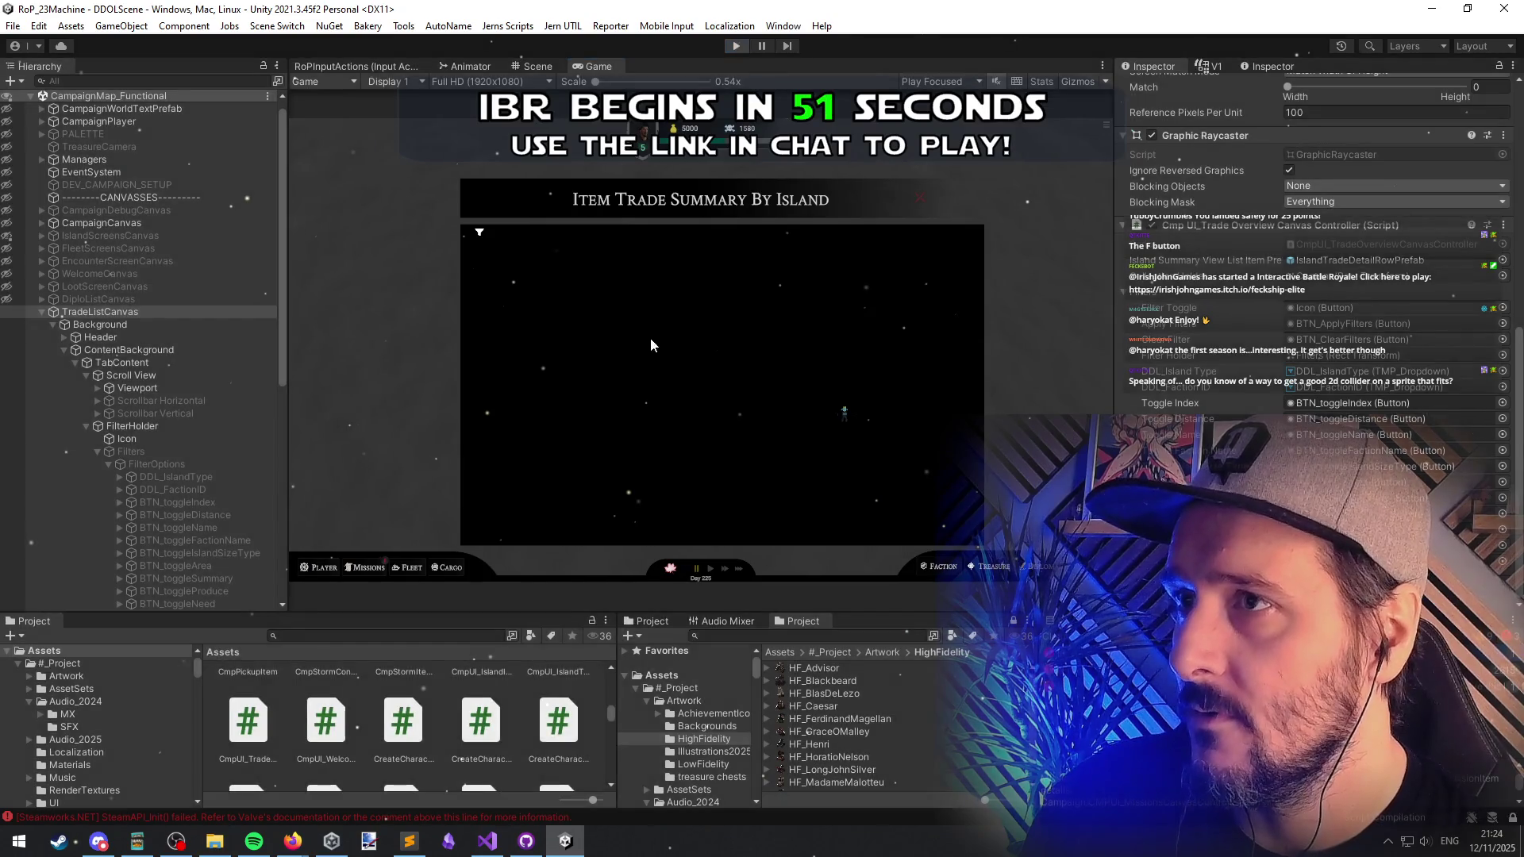
pyautogui.doubleClick(75, 312)
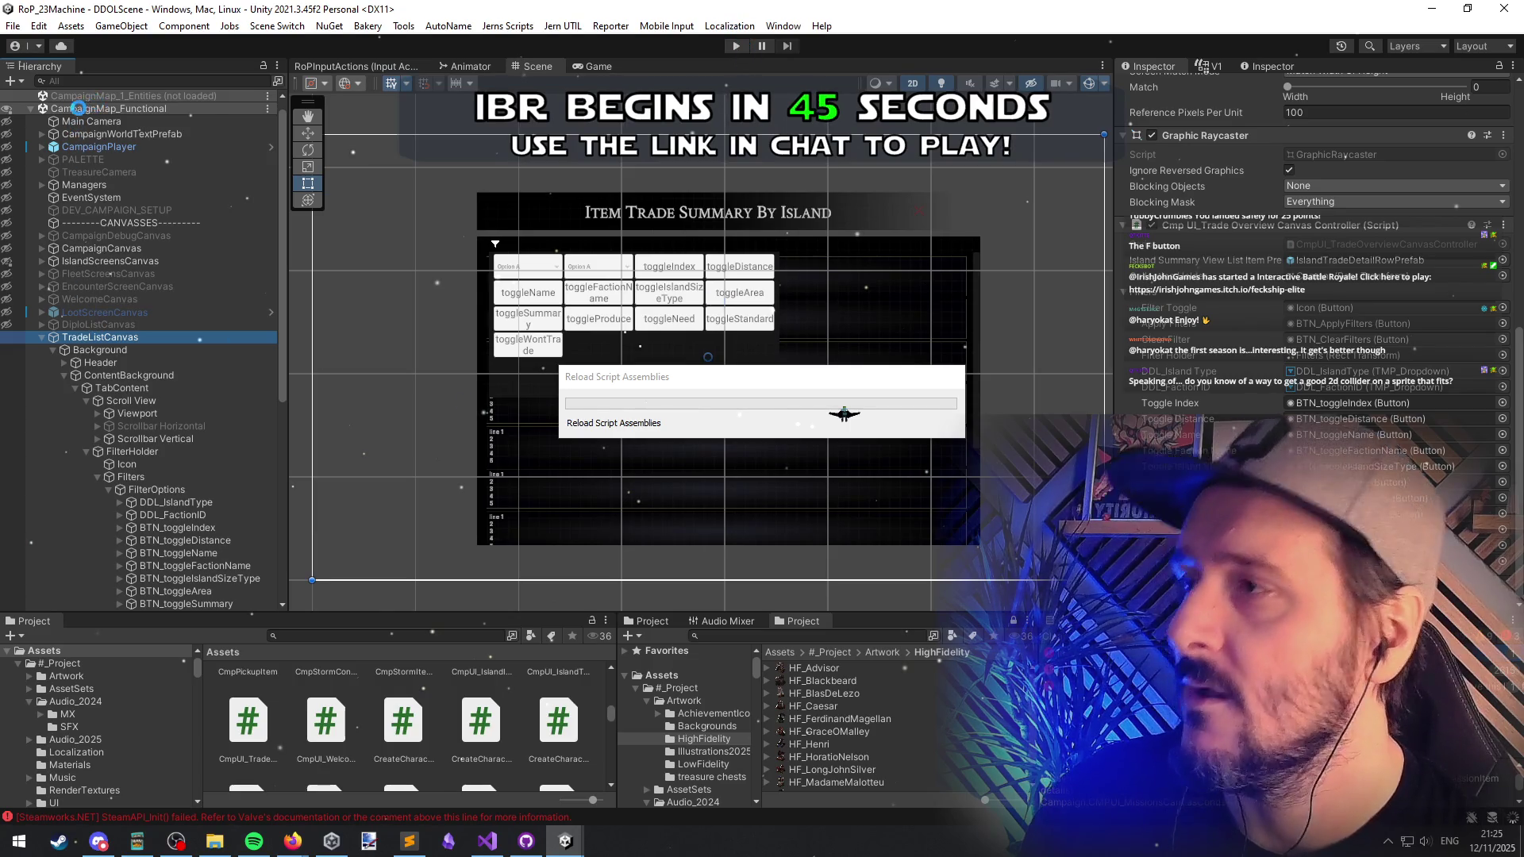
# Step: Unload CampaignMap_Functional and press Play to start at the Rise of Piracy main menu
pyautogui.rightClick(87, 109)
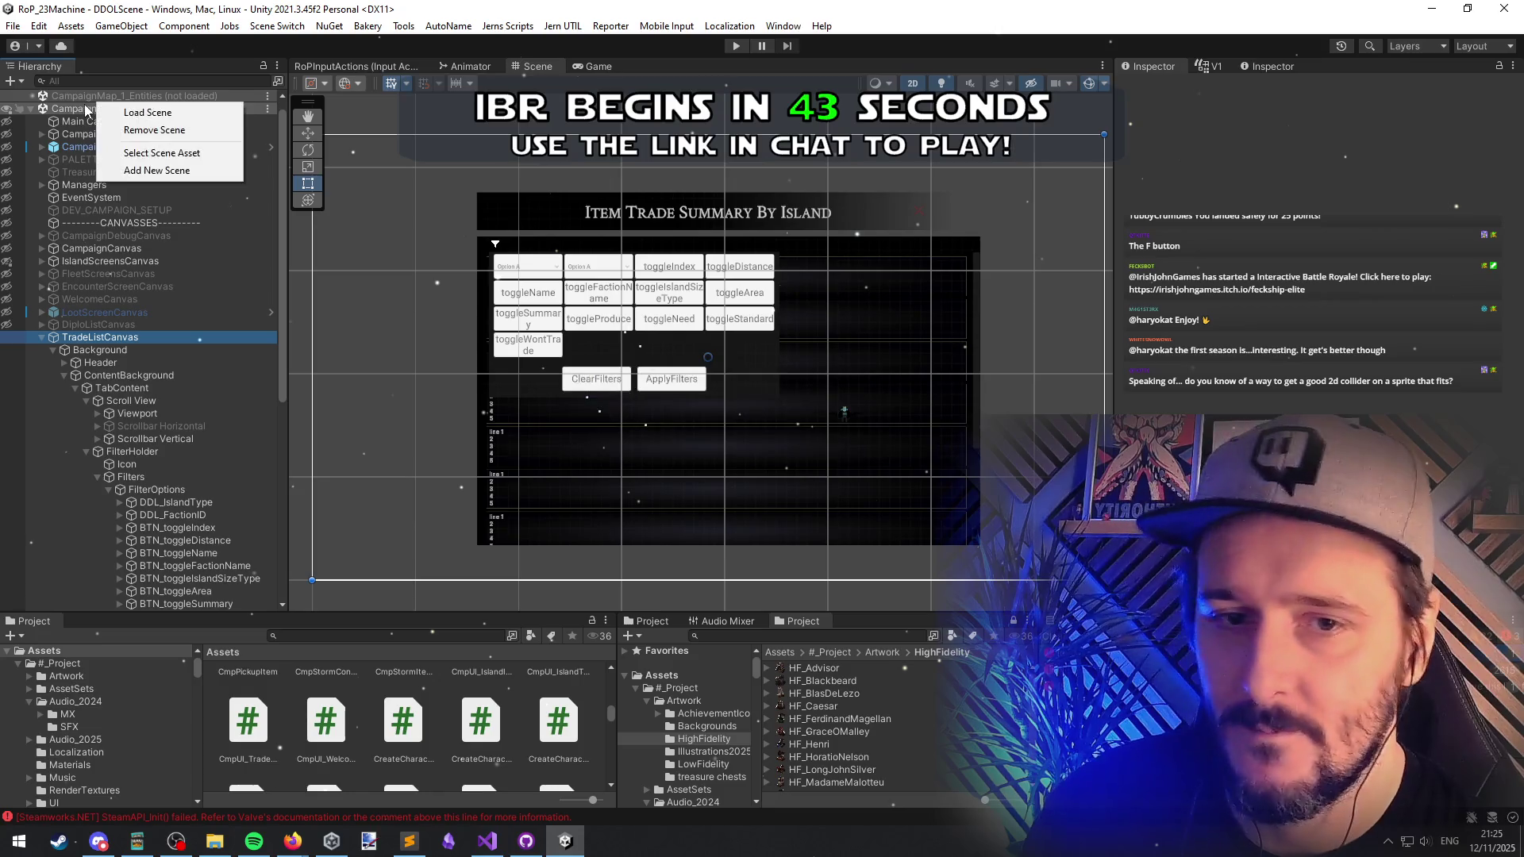
pyautogui.rightClick(88, 108)
pyautogui.click(124, 117)
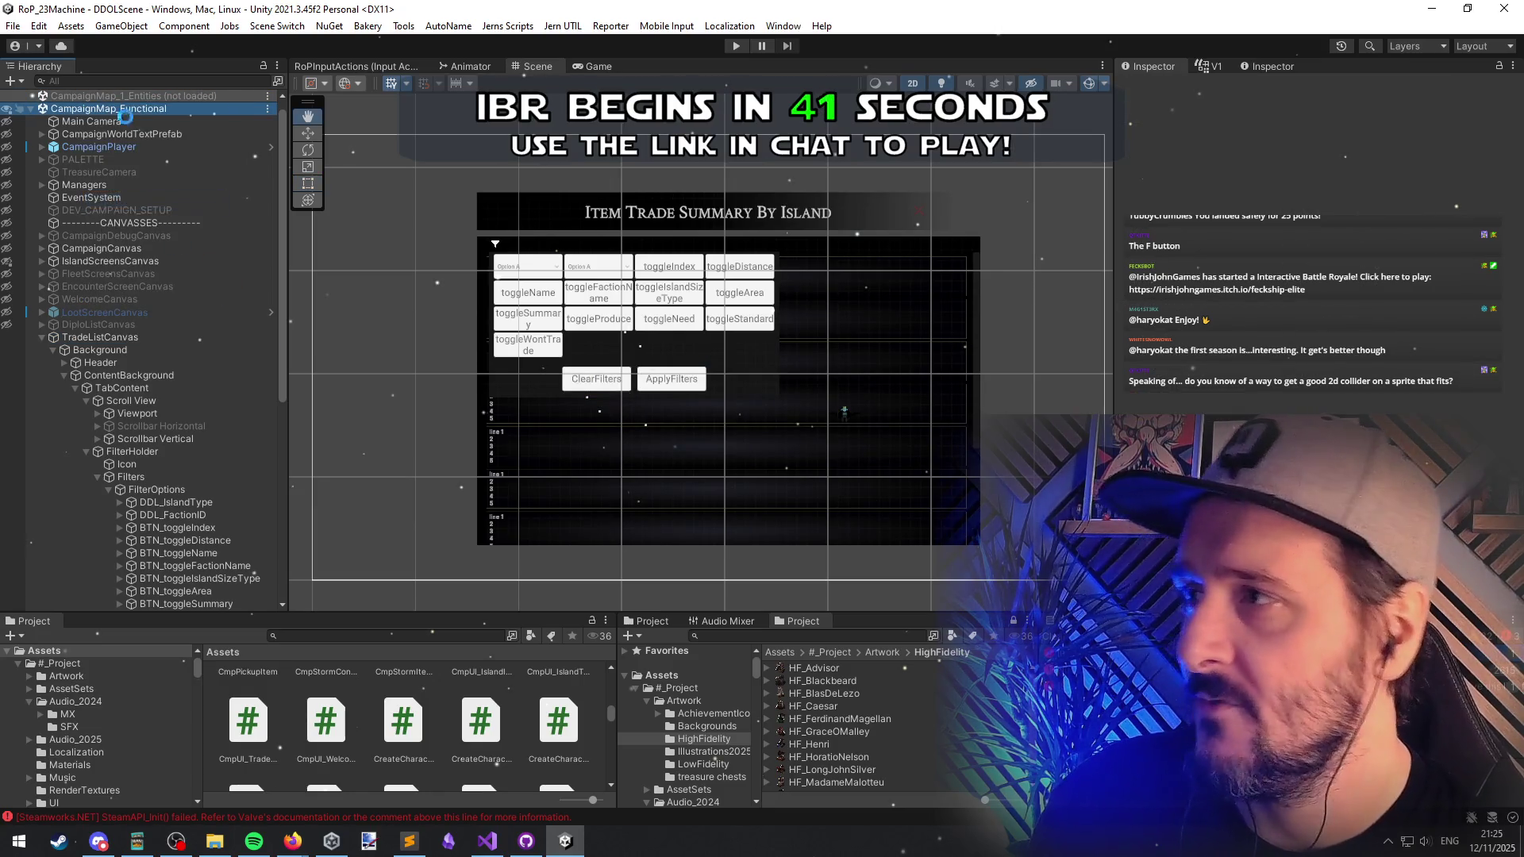
pyautogui.click(735, 46)
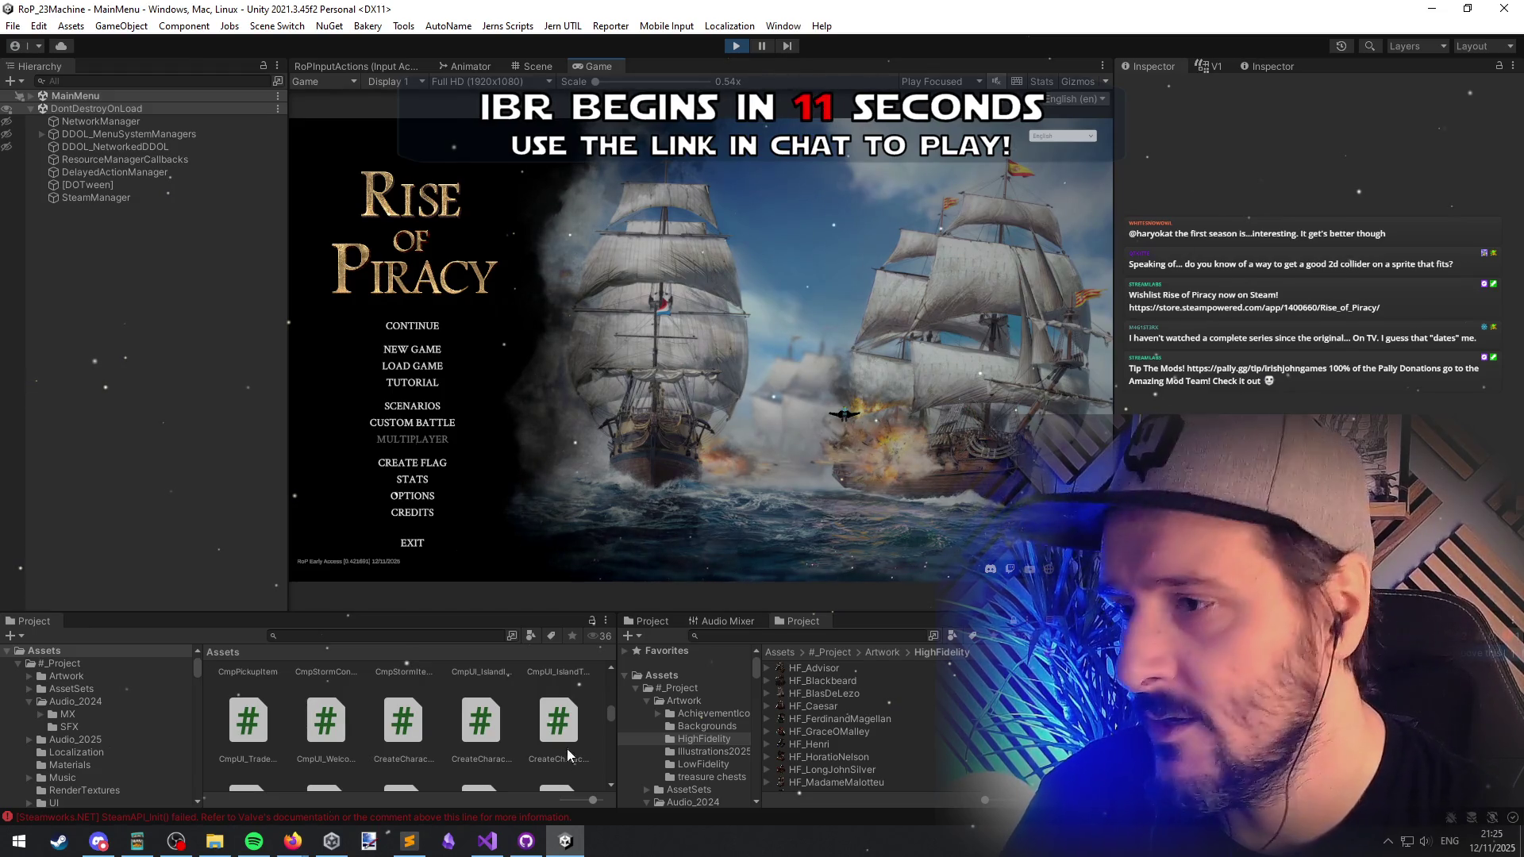
# Step: Search the Project panel for sprite assets with the t:sprite filter
pyautogui.click(807, 637)
pyautogui.write('s')
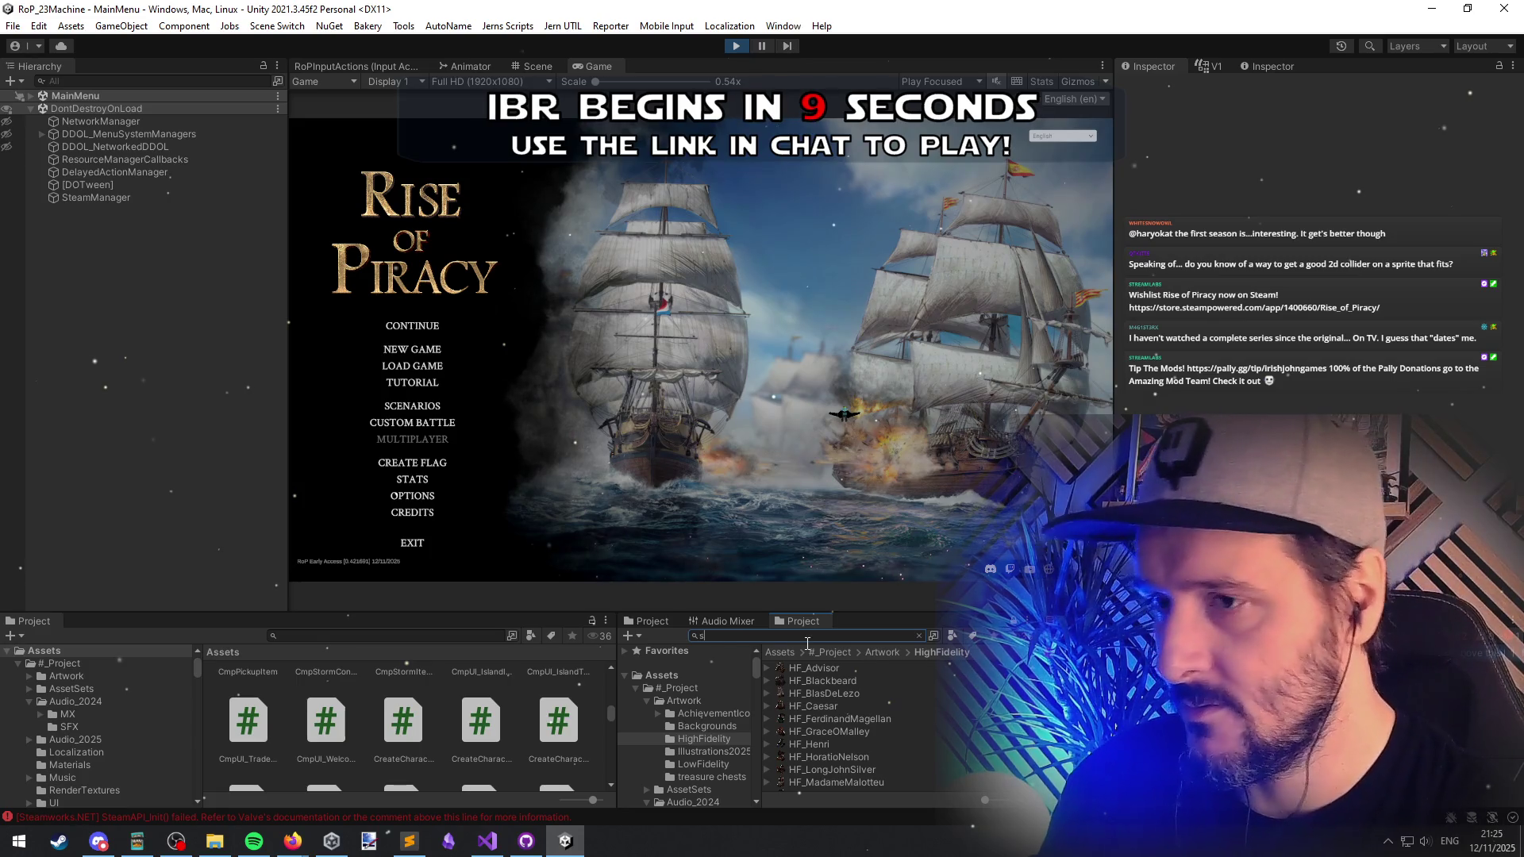
pyautogui.write('prite')
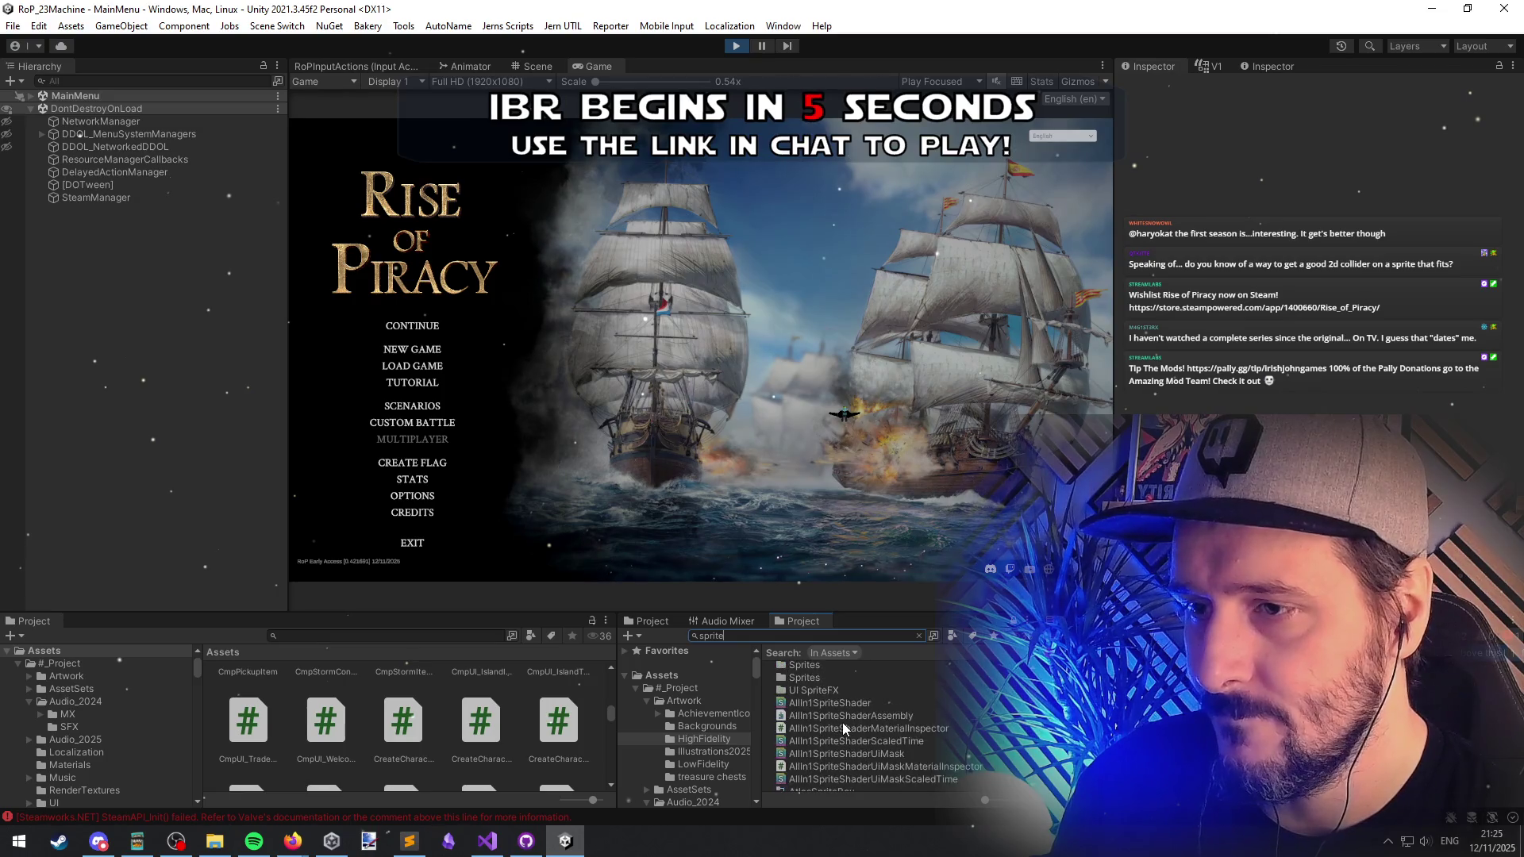
pyautogui.doubleClick(827, 691)
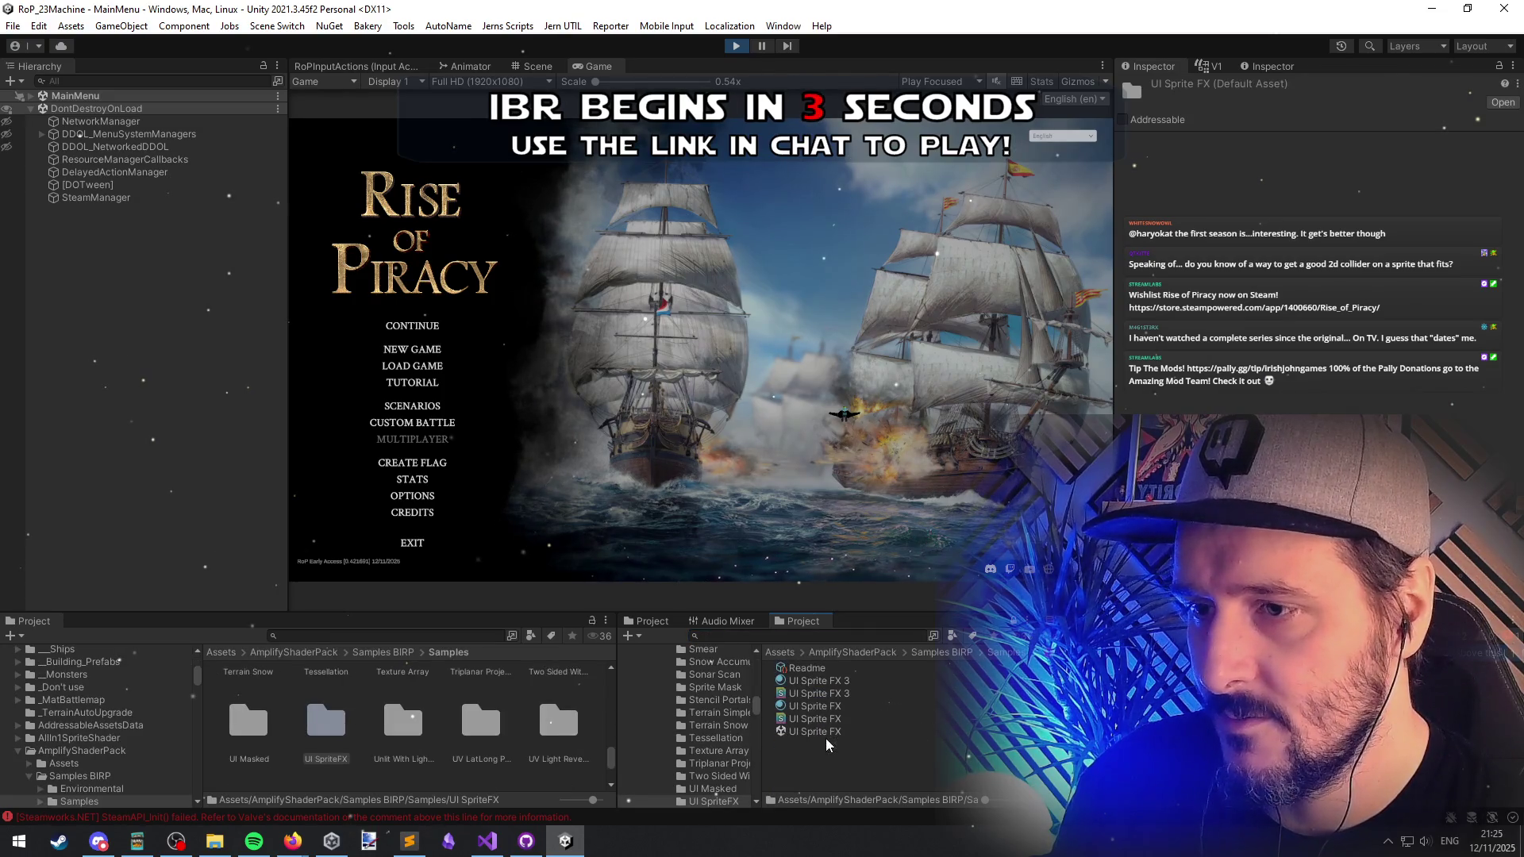
pyautogui.click(830, 632)
pyautogui.write('t:')
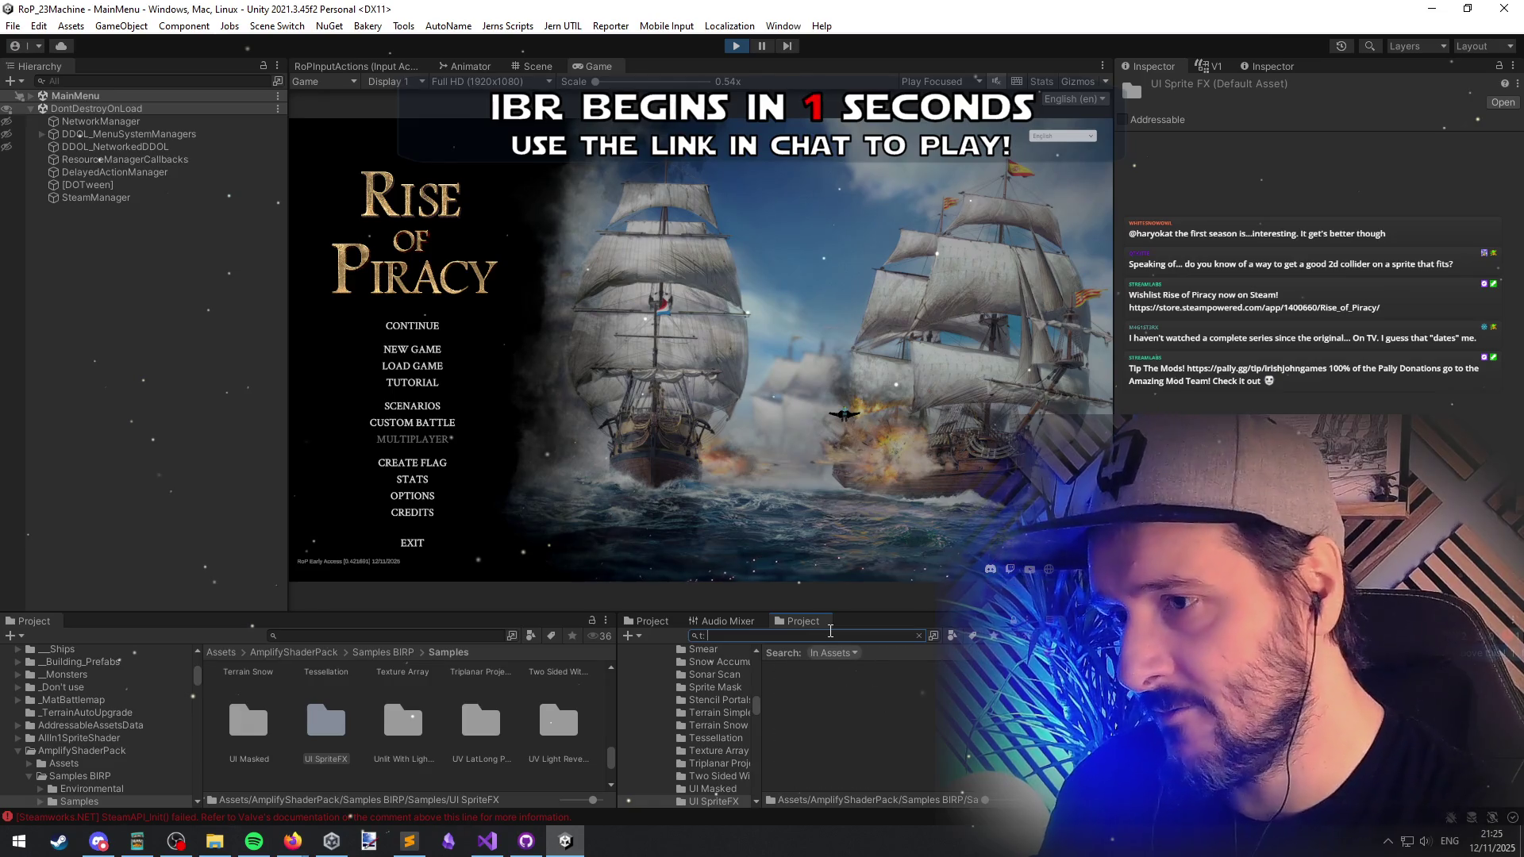
pyautogui.write('sprite')
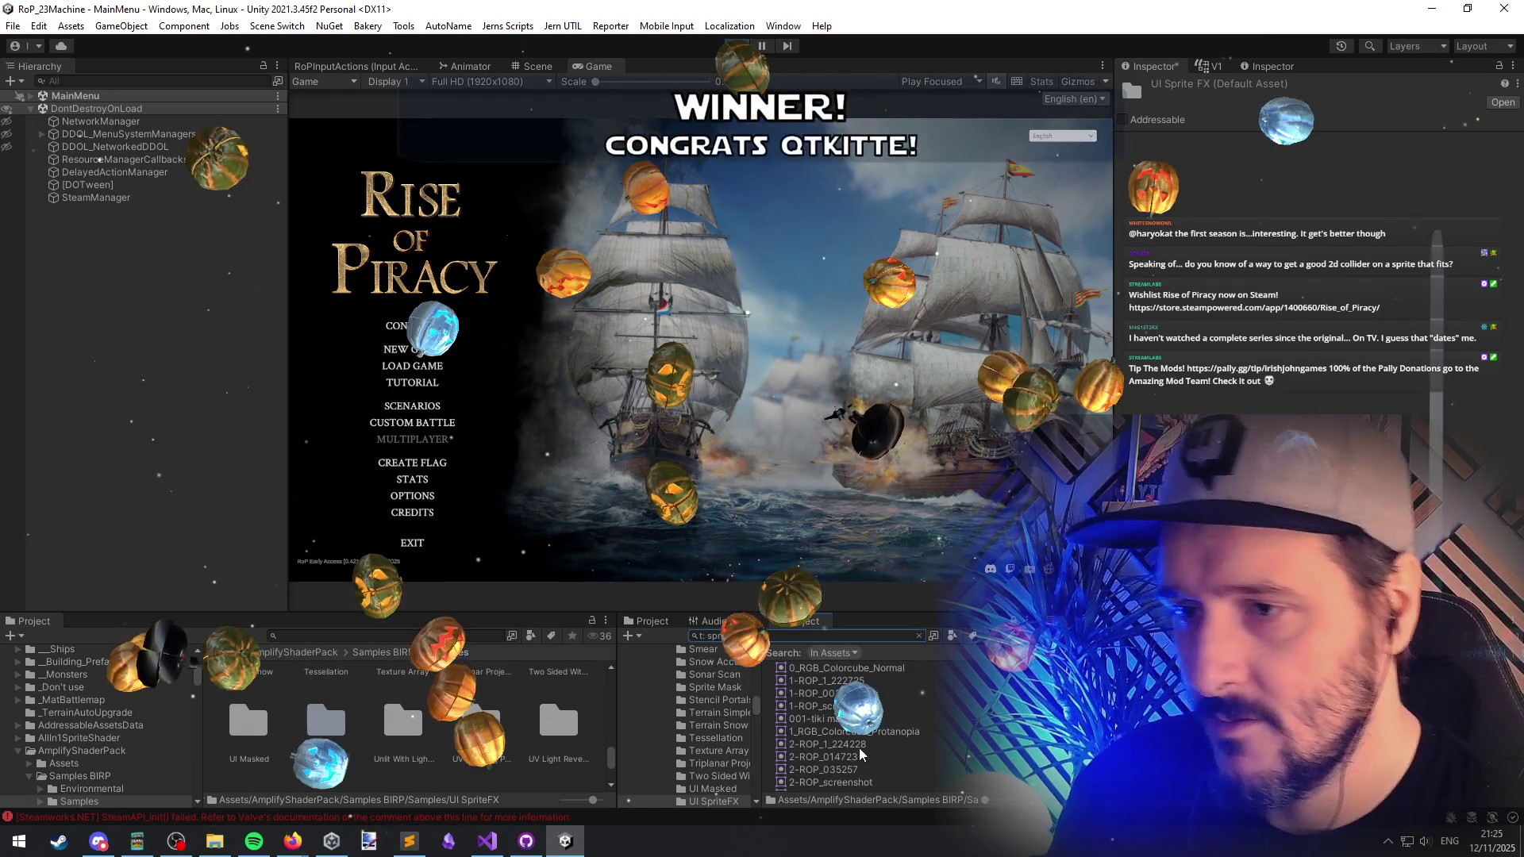
pyautogui.click(825, 705)
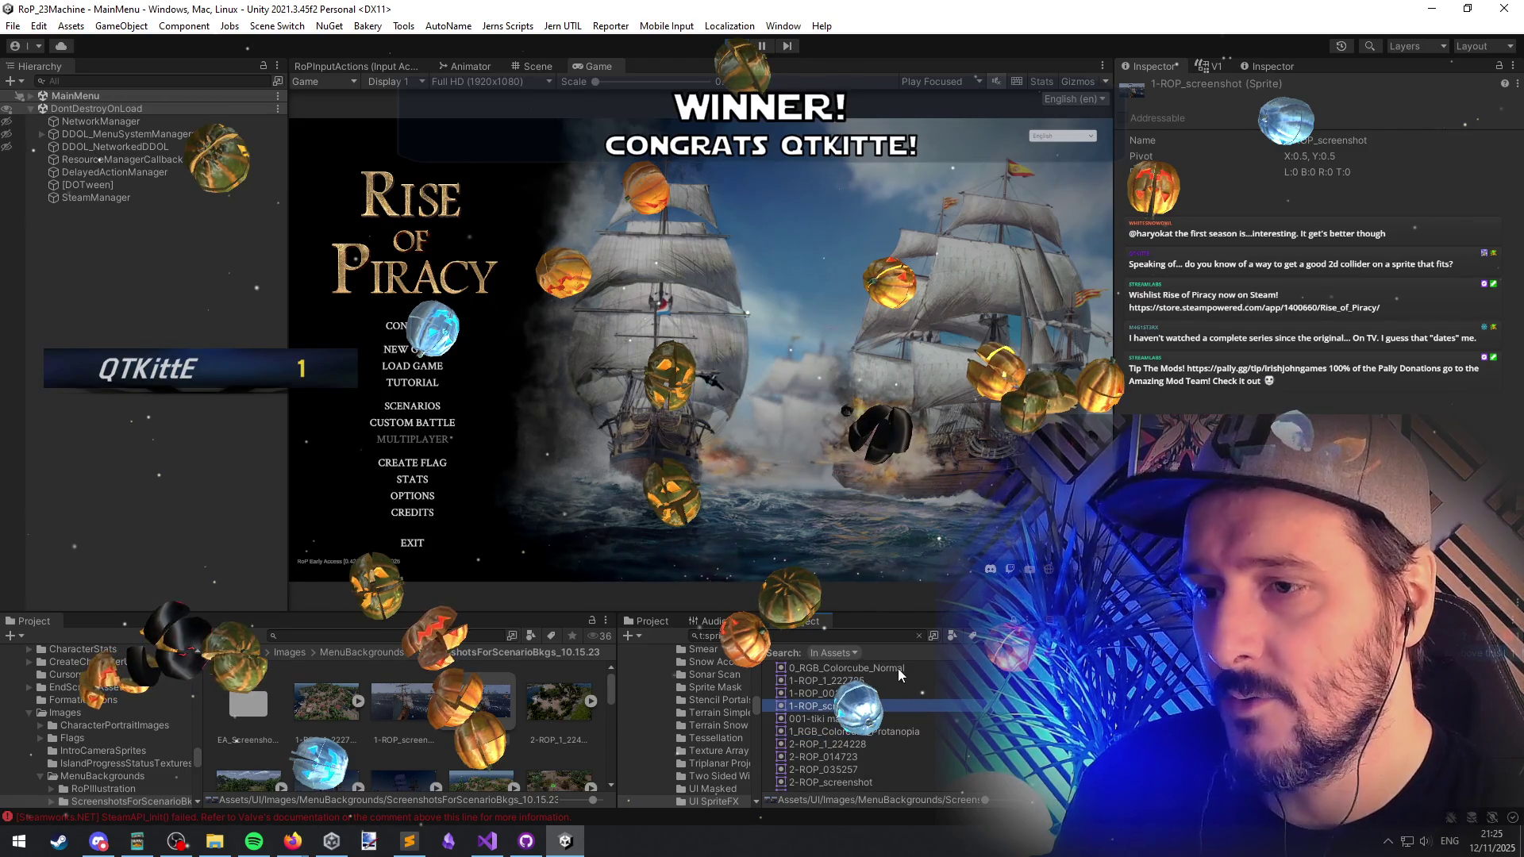
# Step: Select the VeeFormation sprite from the results and open it in the Sprite Editor
pyautogui.click(898, 668)
pyautogui.scroll(-15, 856, 735)
pyautogui.scroll(5, 840, 786)
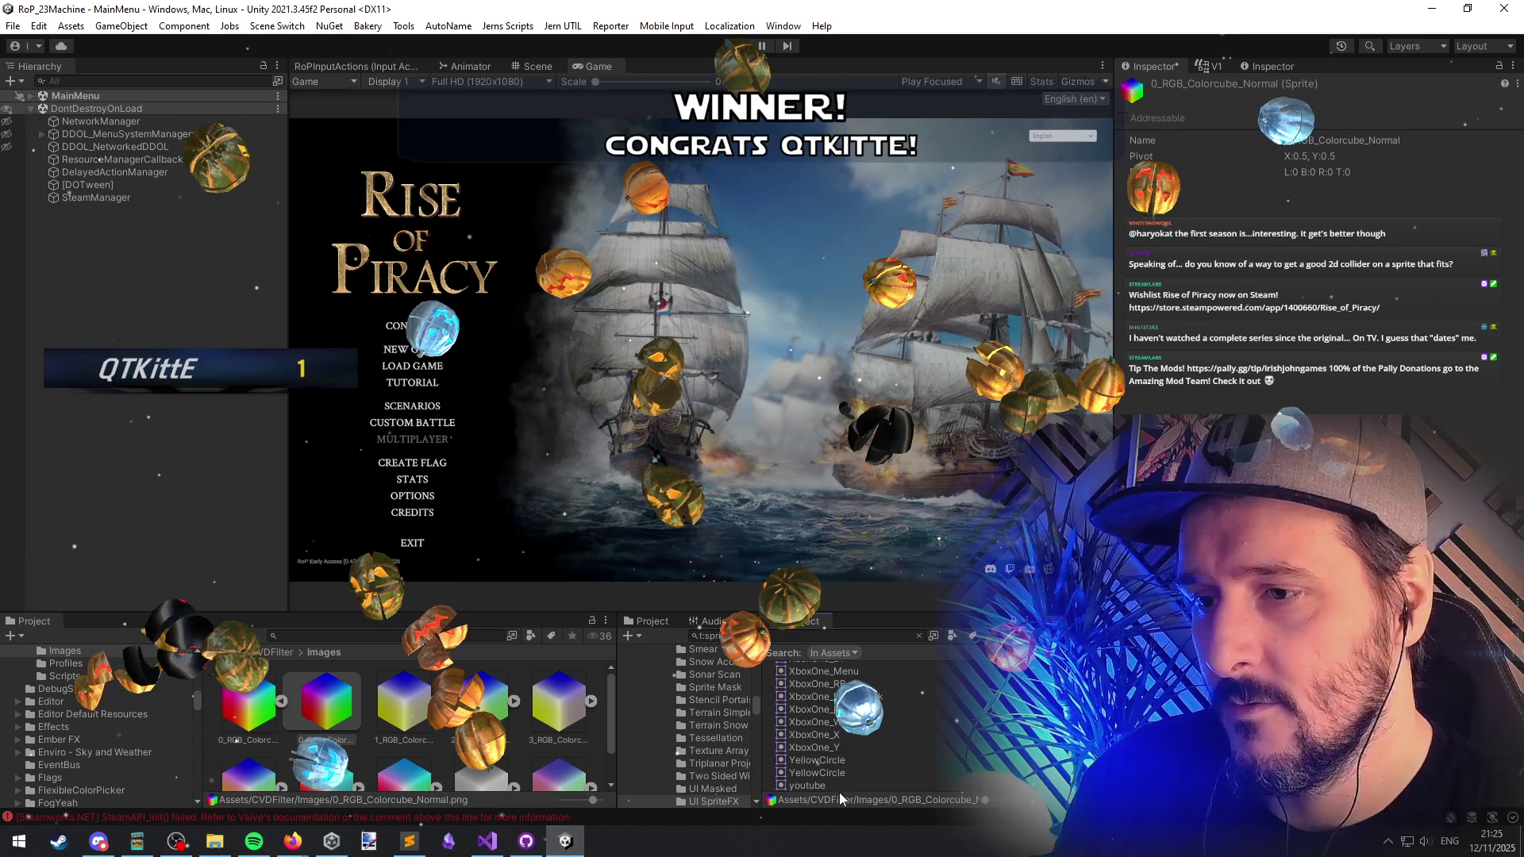
pyautogui.click(840, 773)
pyautogui.scroll(2, 845, 746)
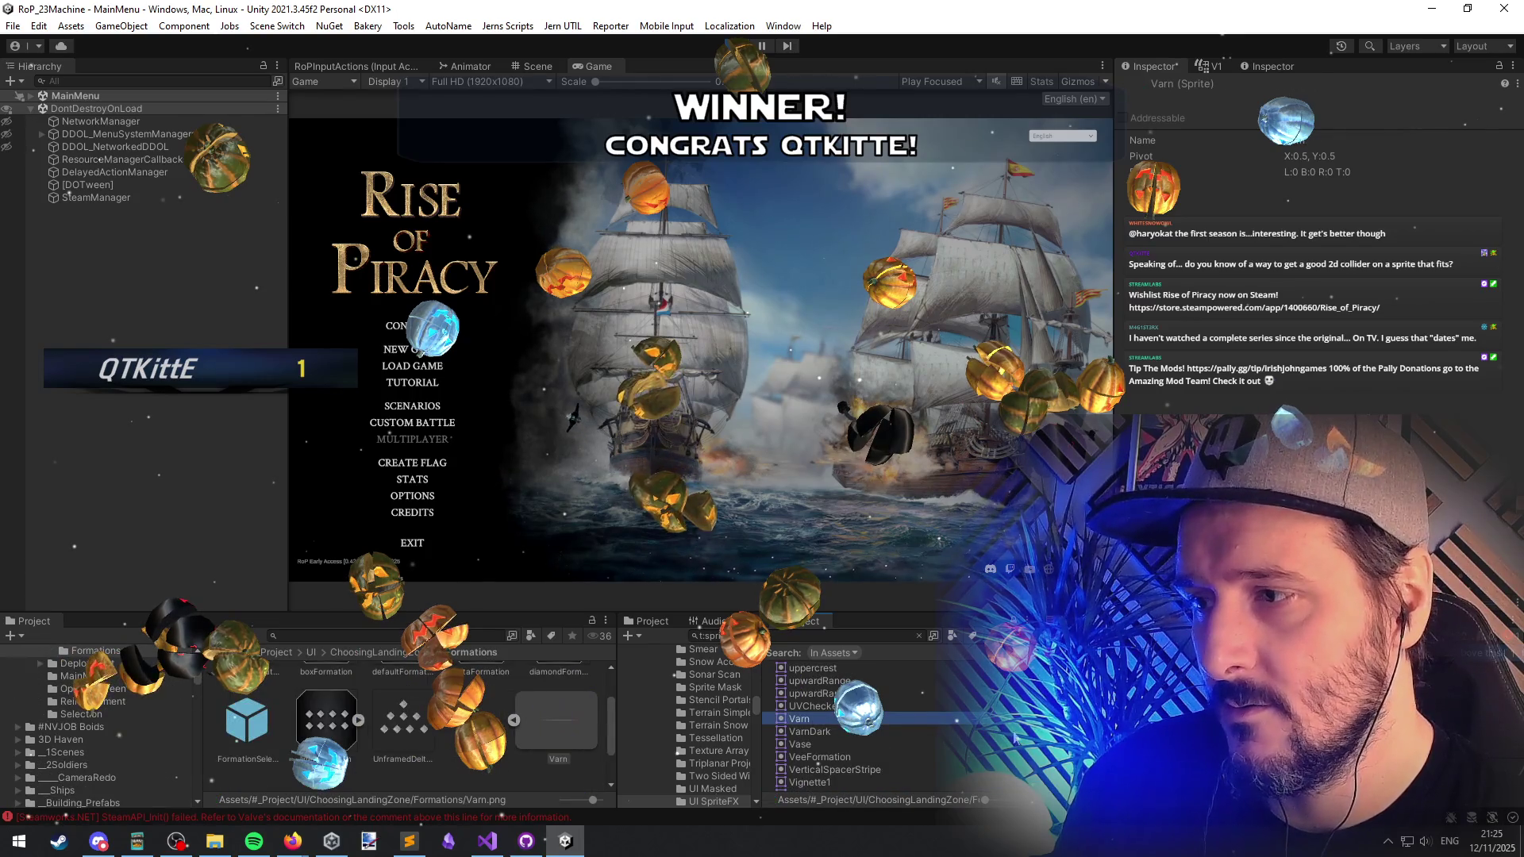
pyautogui.click(859, 757)
pyautogui.click(474, 705)
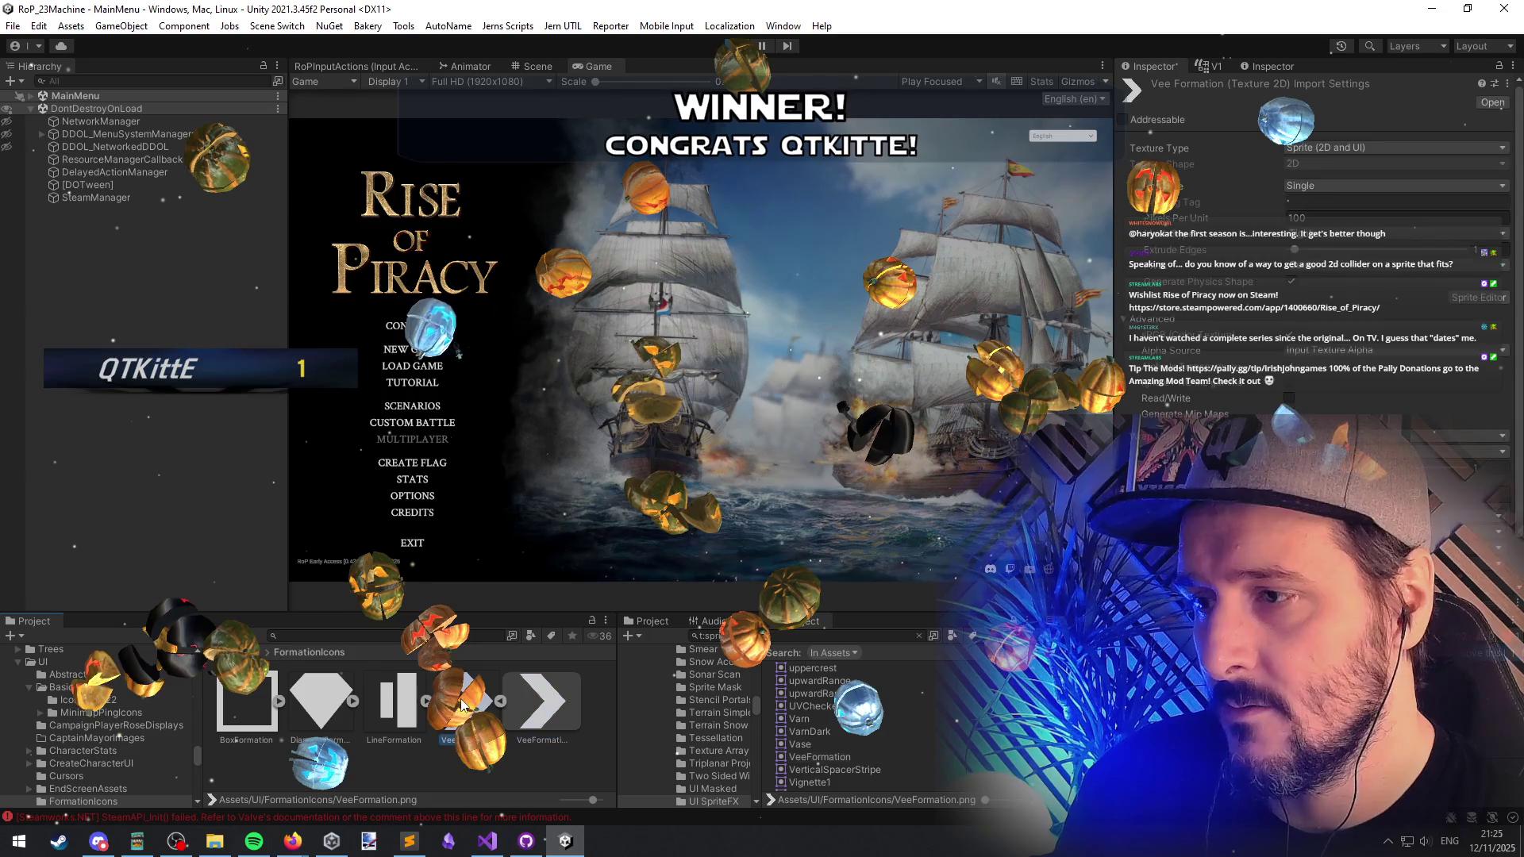
pyautogui.click(1460, 300)
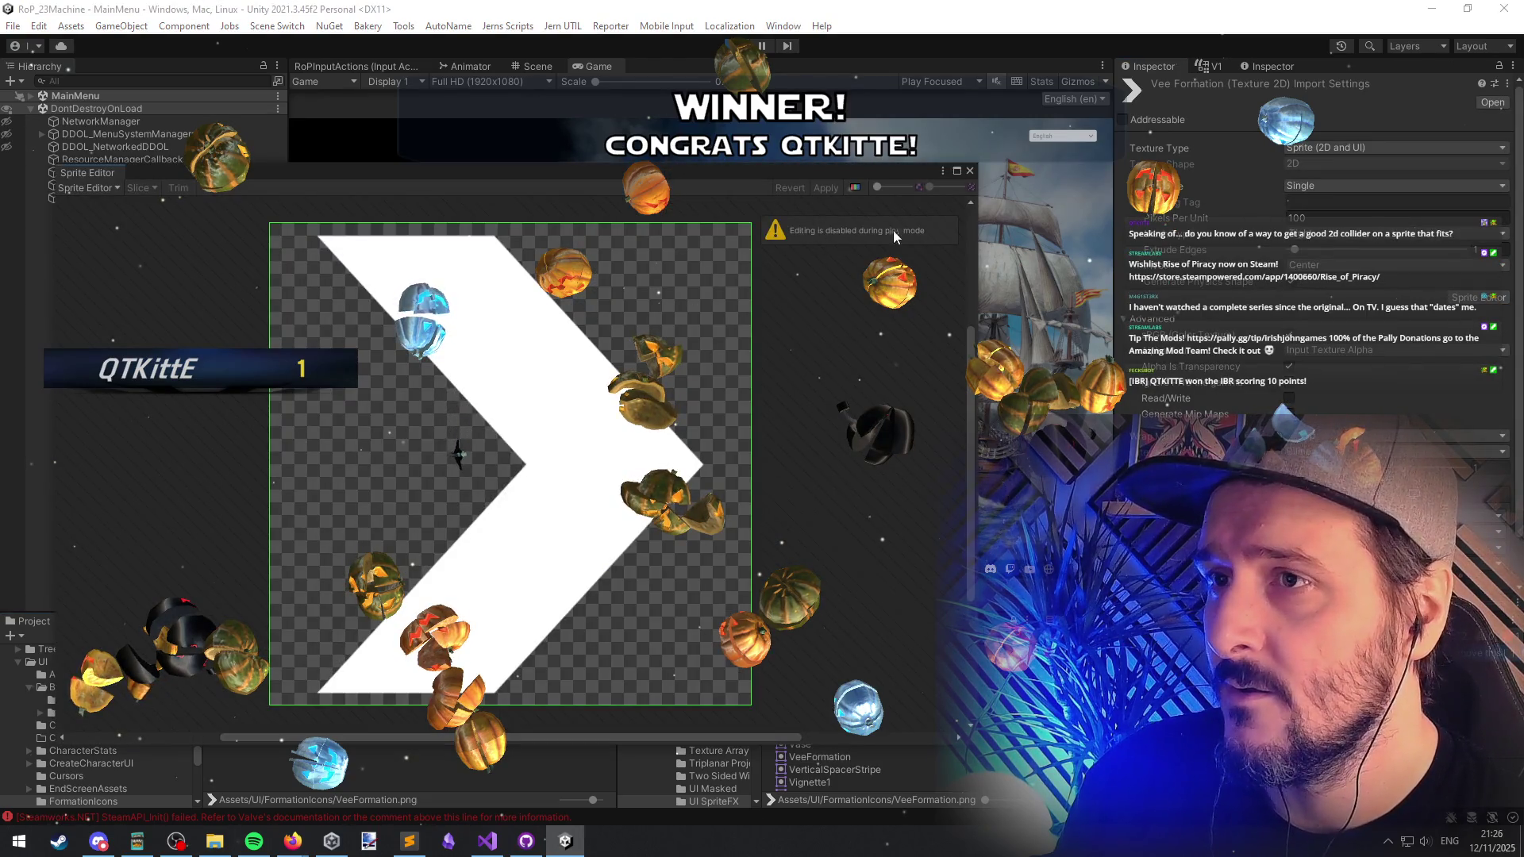
# Step: Close the Sprite Editor and move the Unity window aside to check Visual Studio
pyautogui.click(123, 188)
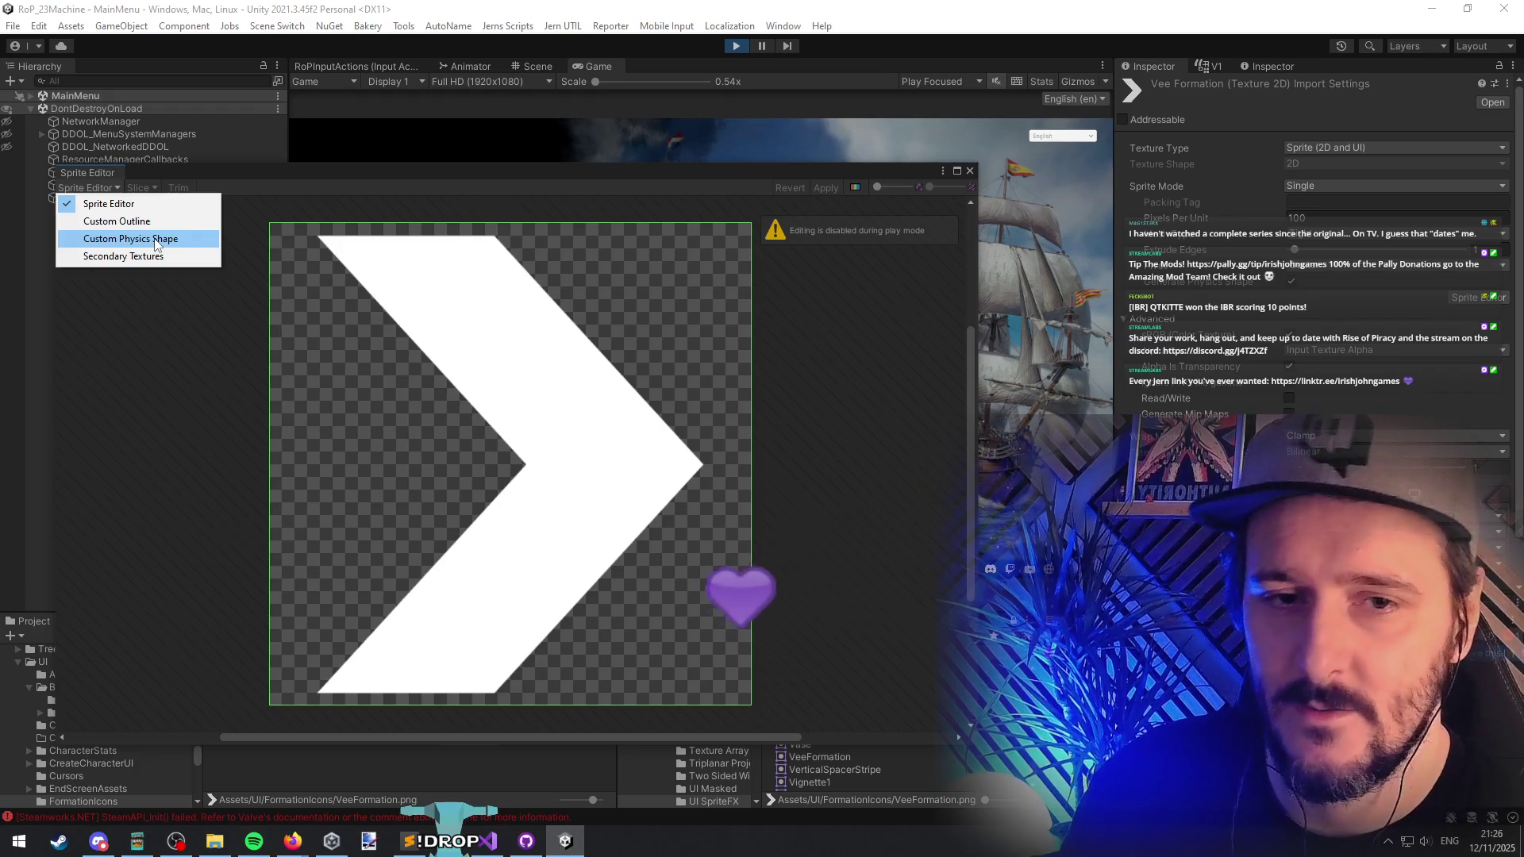
pyautogui.press('Escape')
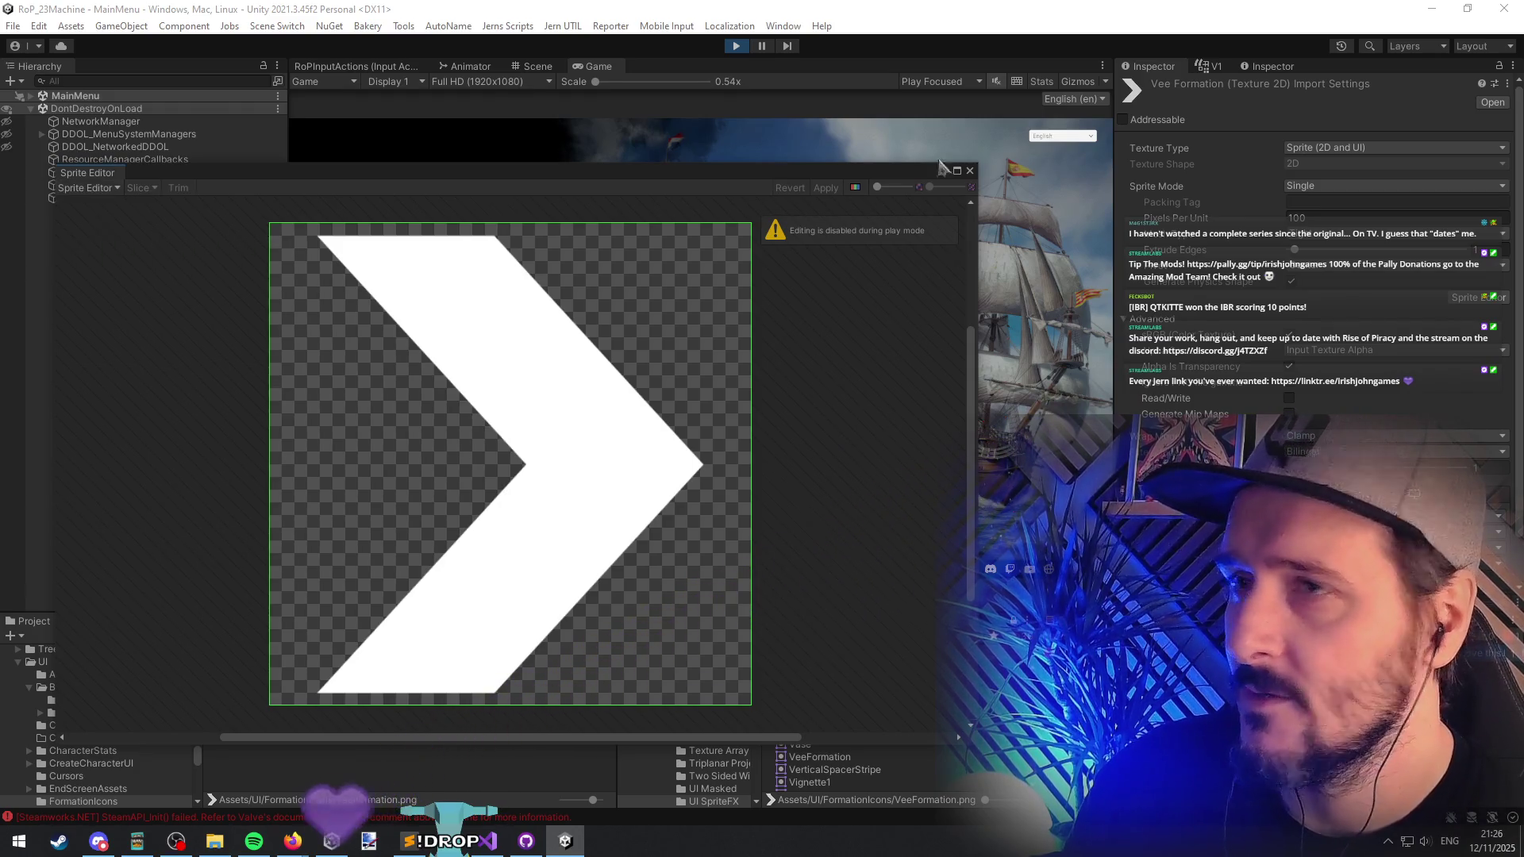
pyautogui.click(970, 171)
pyautogui.moveTo(1225, 8); pyautogui.dragTo(849, 46)
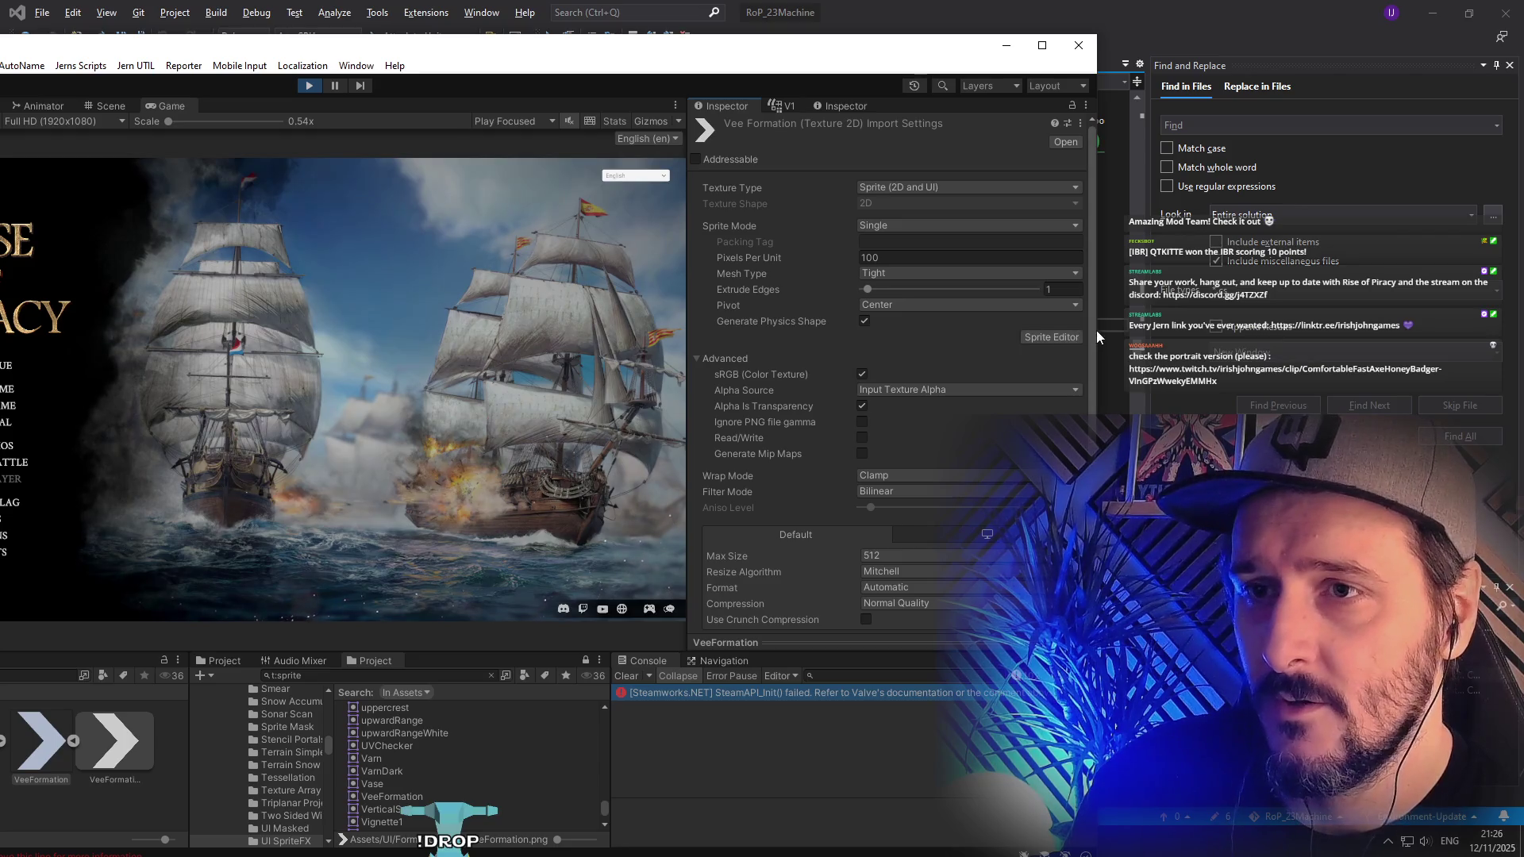
# Step: Reopen VeeFormation's Sprite Editor full-screen and switch it to Custom Physics Shape mode
pyautogui.click(1035, 338)
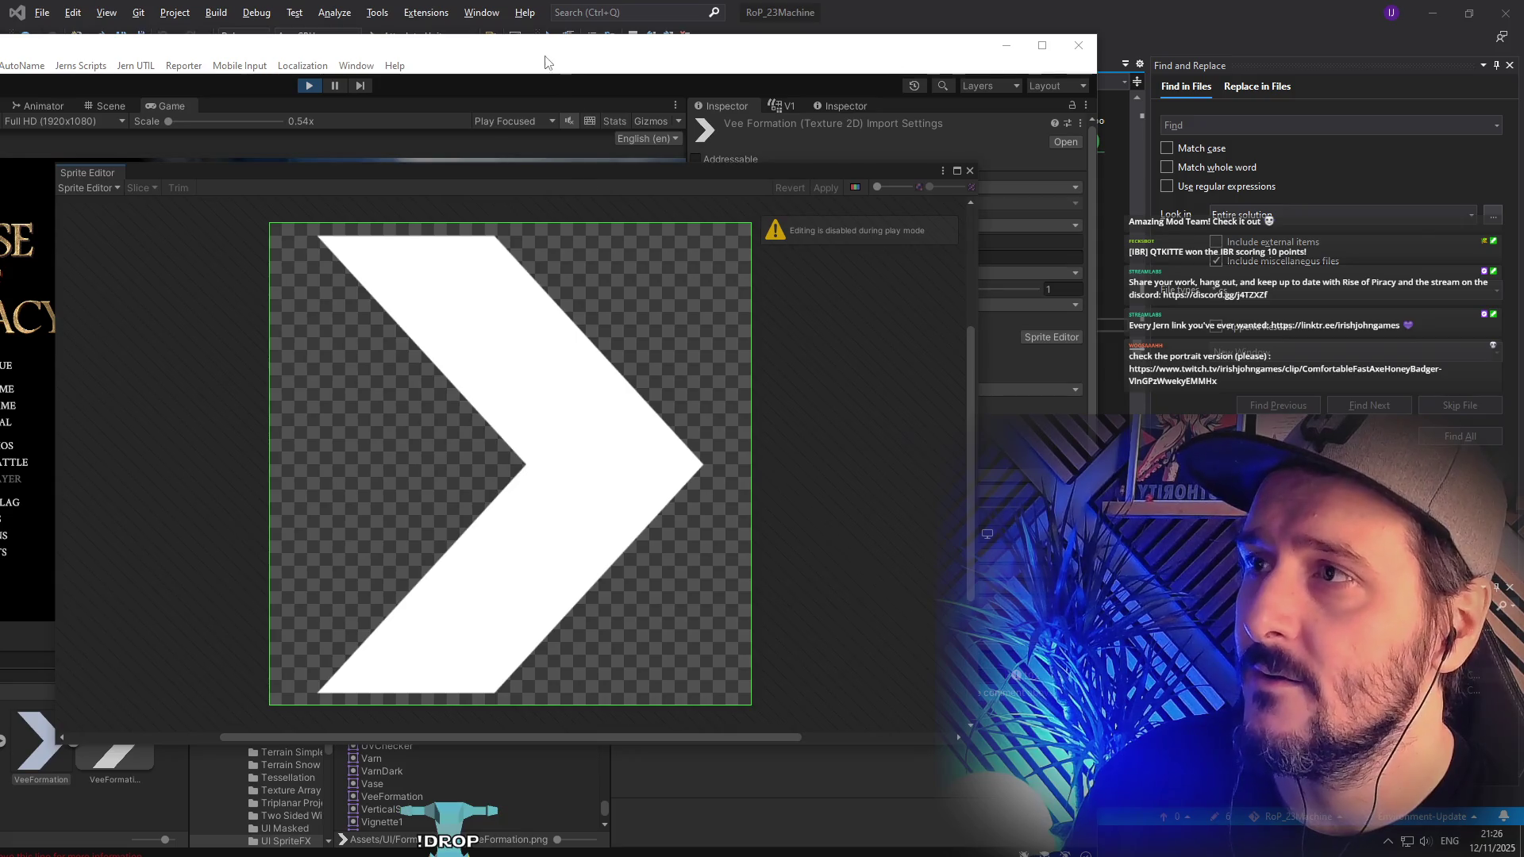
pyautogui.moveTo(548, 48); pyautogui.dragTo(953, 2)
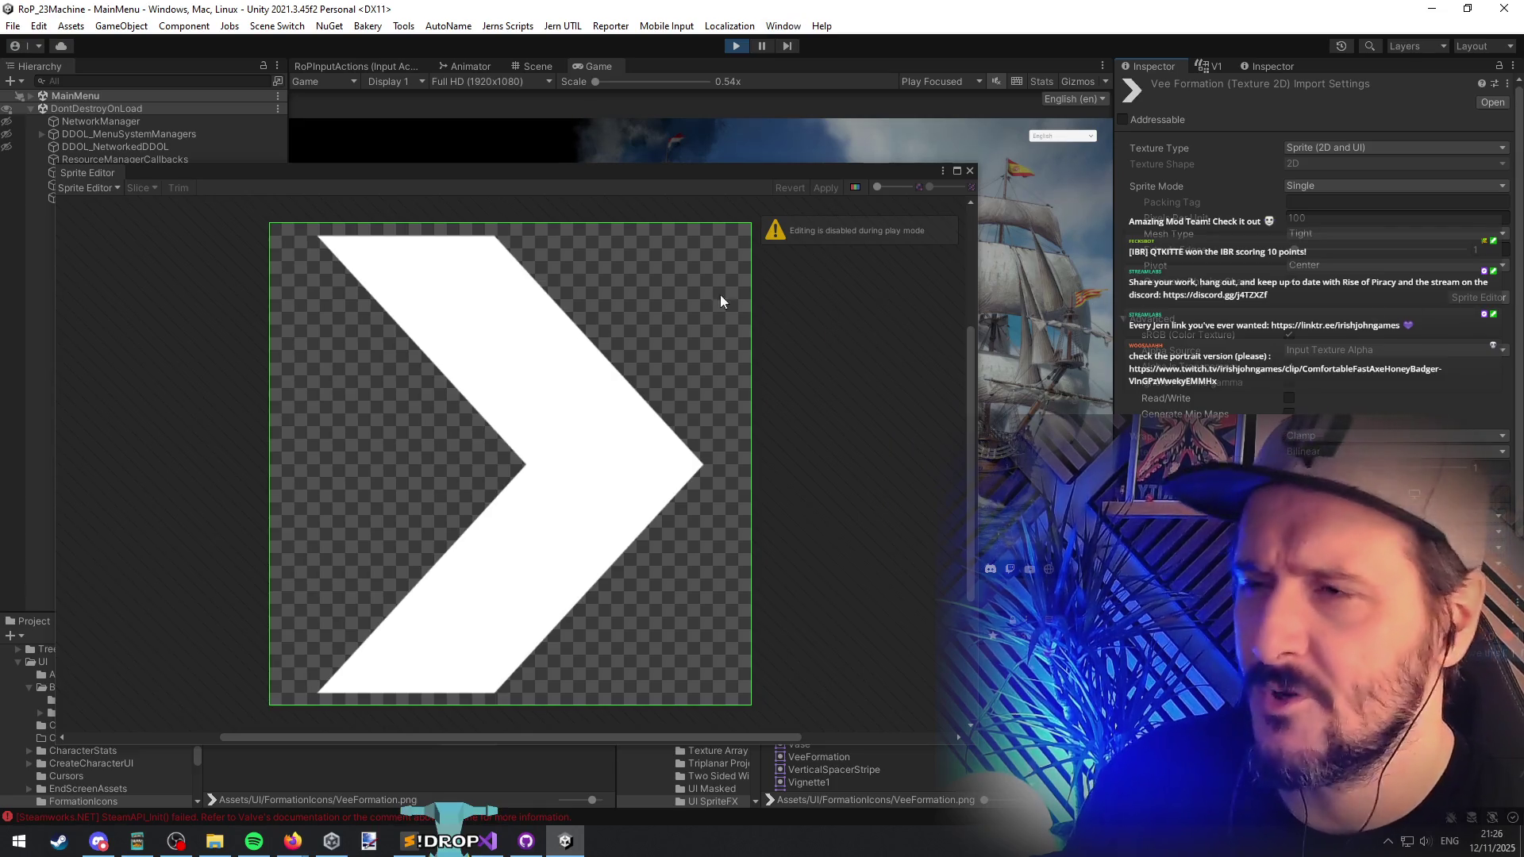
pyautogui.click(97, 189)
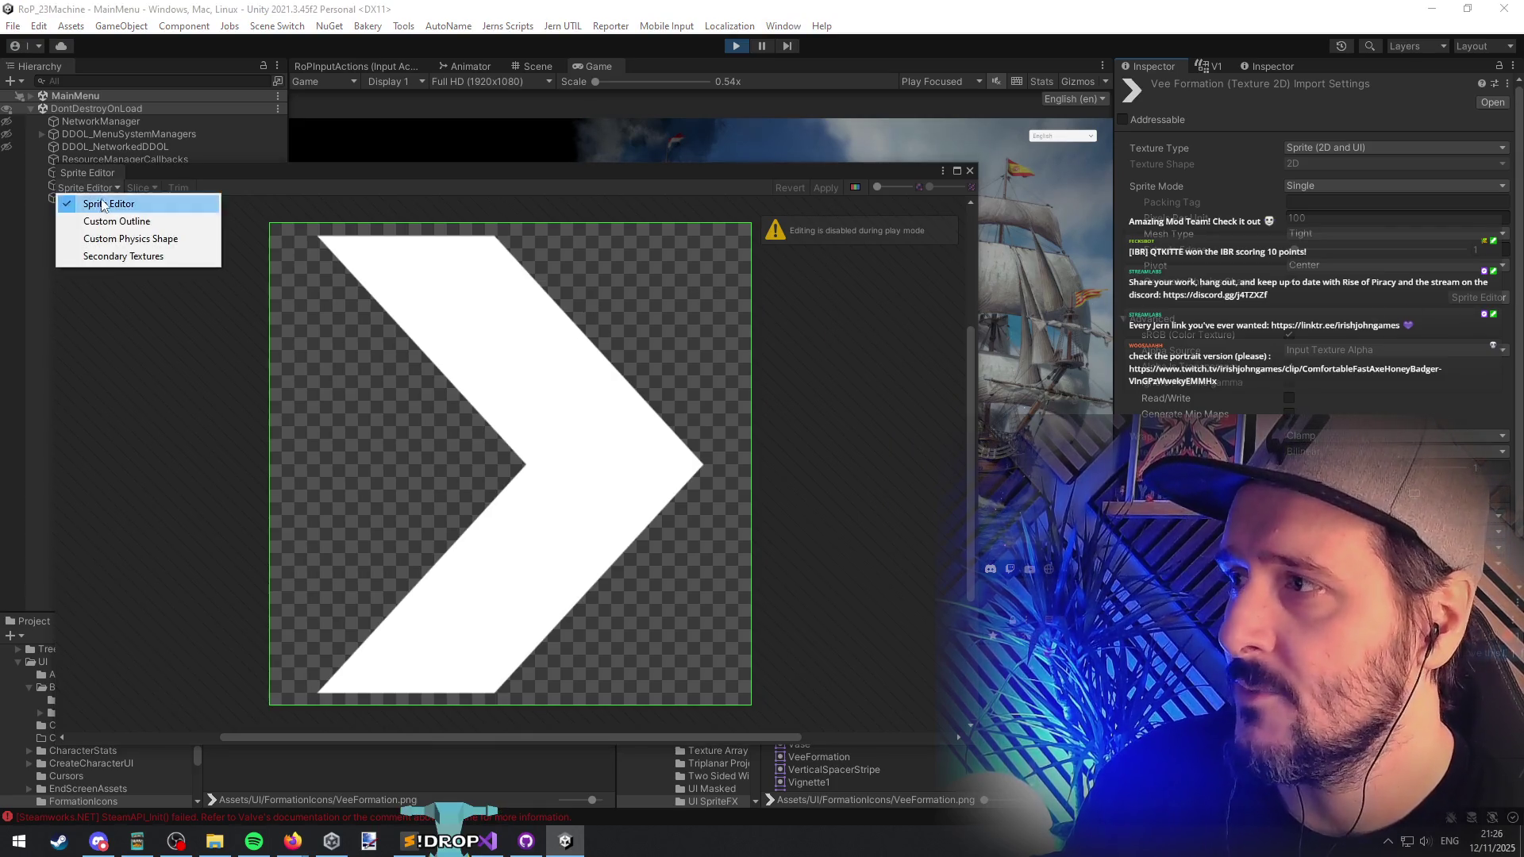
pyautogui.click(117, 239)
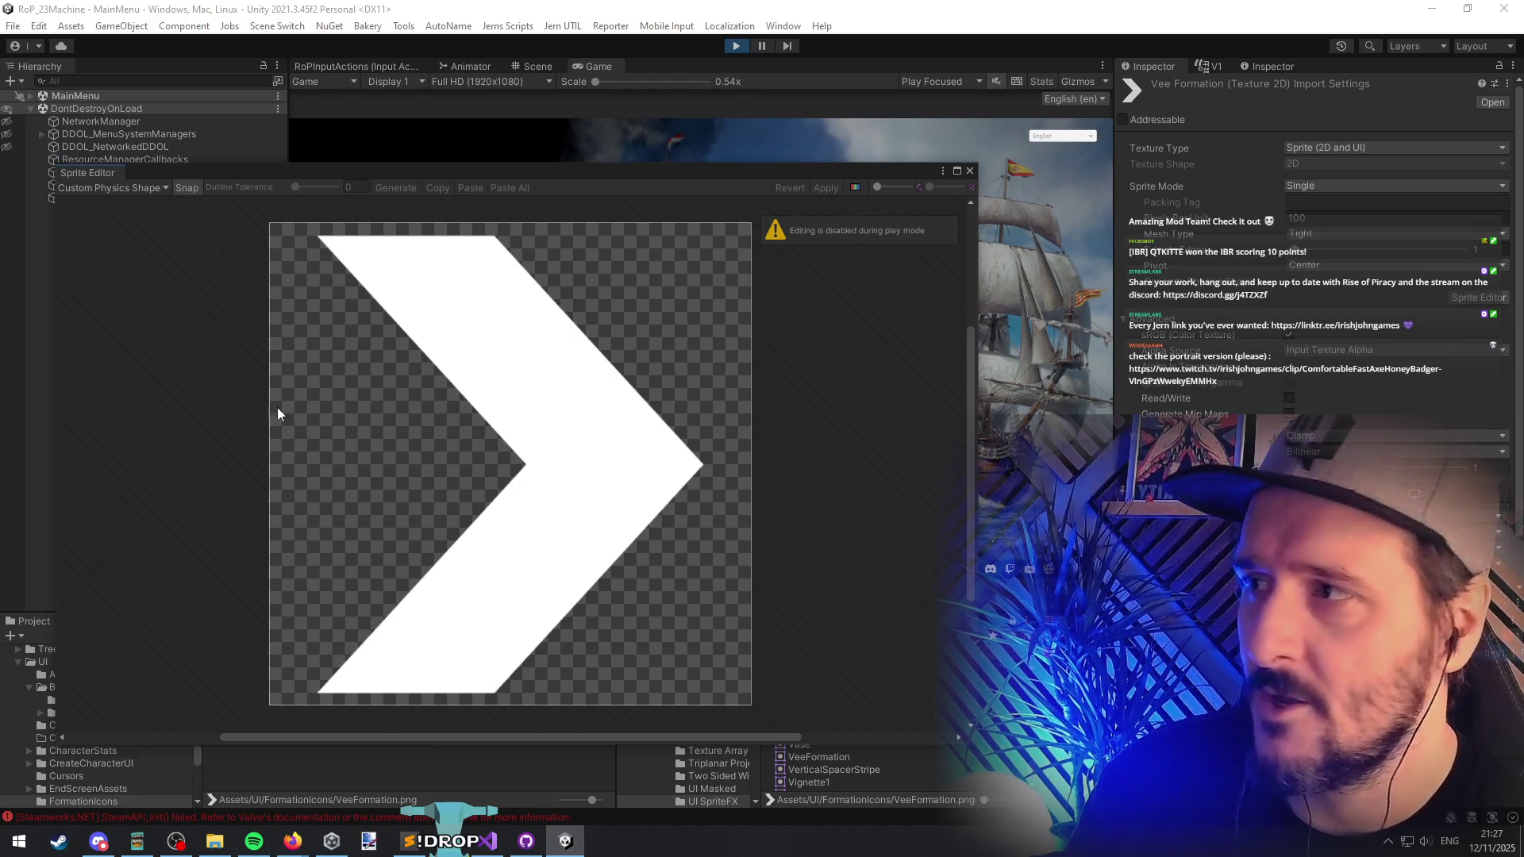
# Step: Close the Sprite Editor and continue the saved game into the campaign map
pyautogui.click(970, 171)
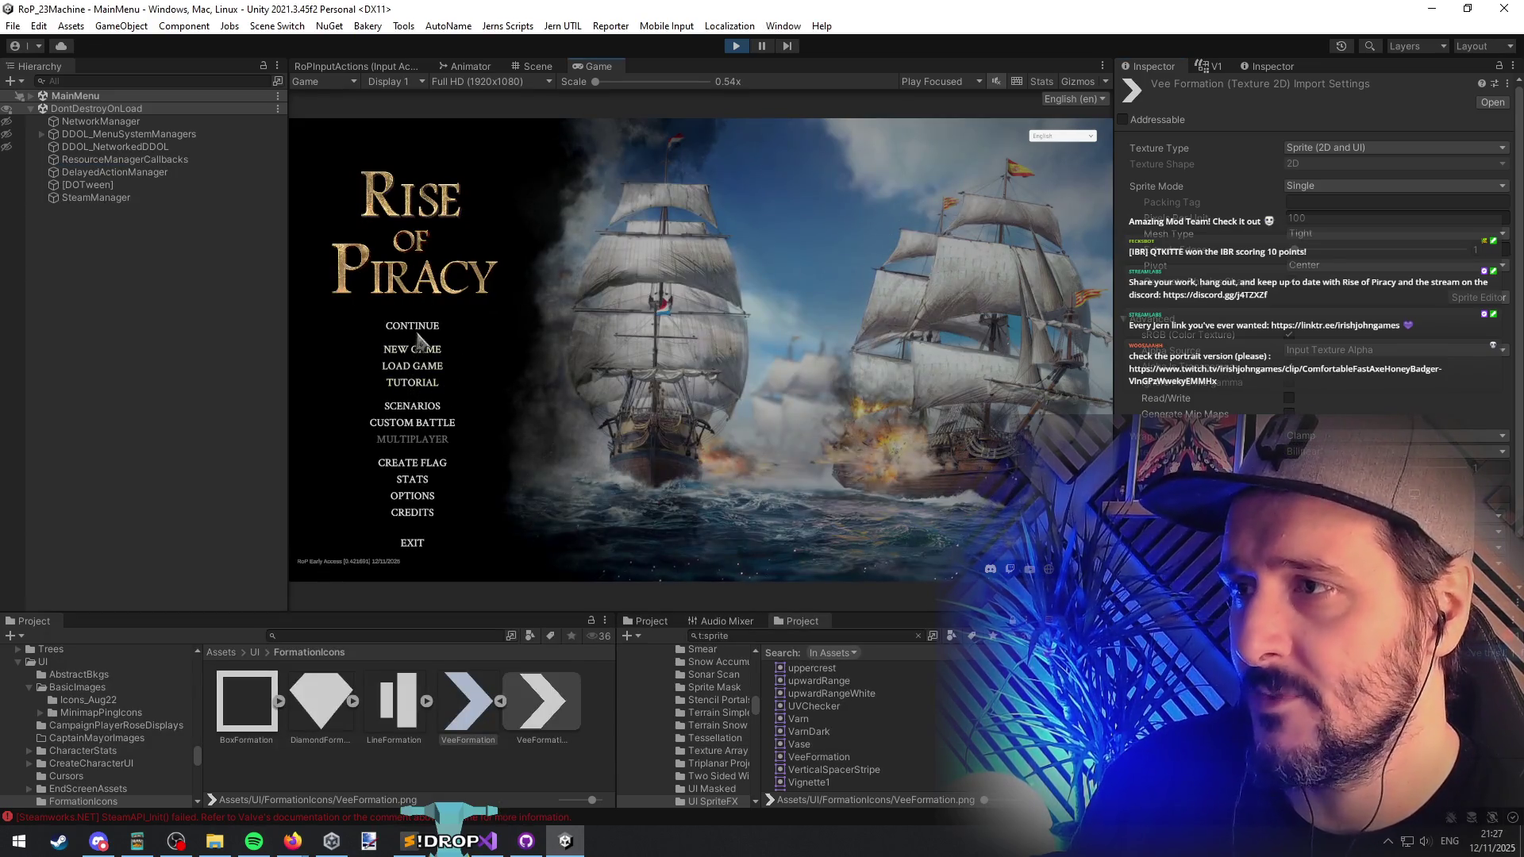
pyautogui.click(415, 325)
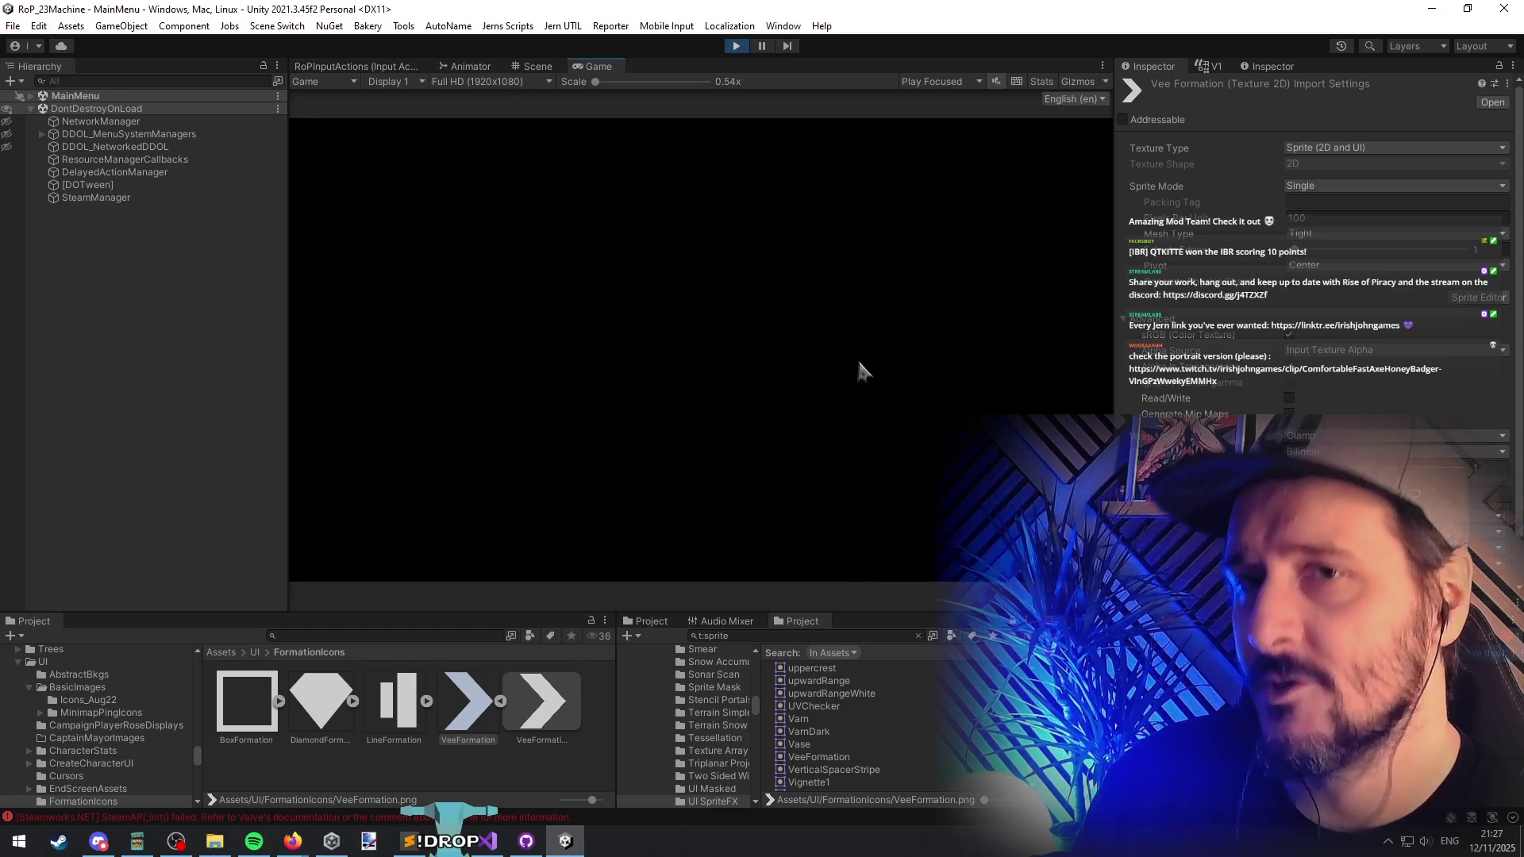
pyautogui.click(974, 743)
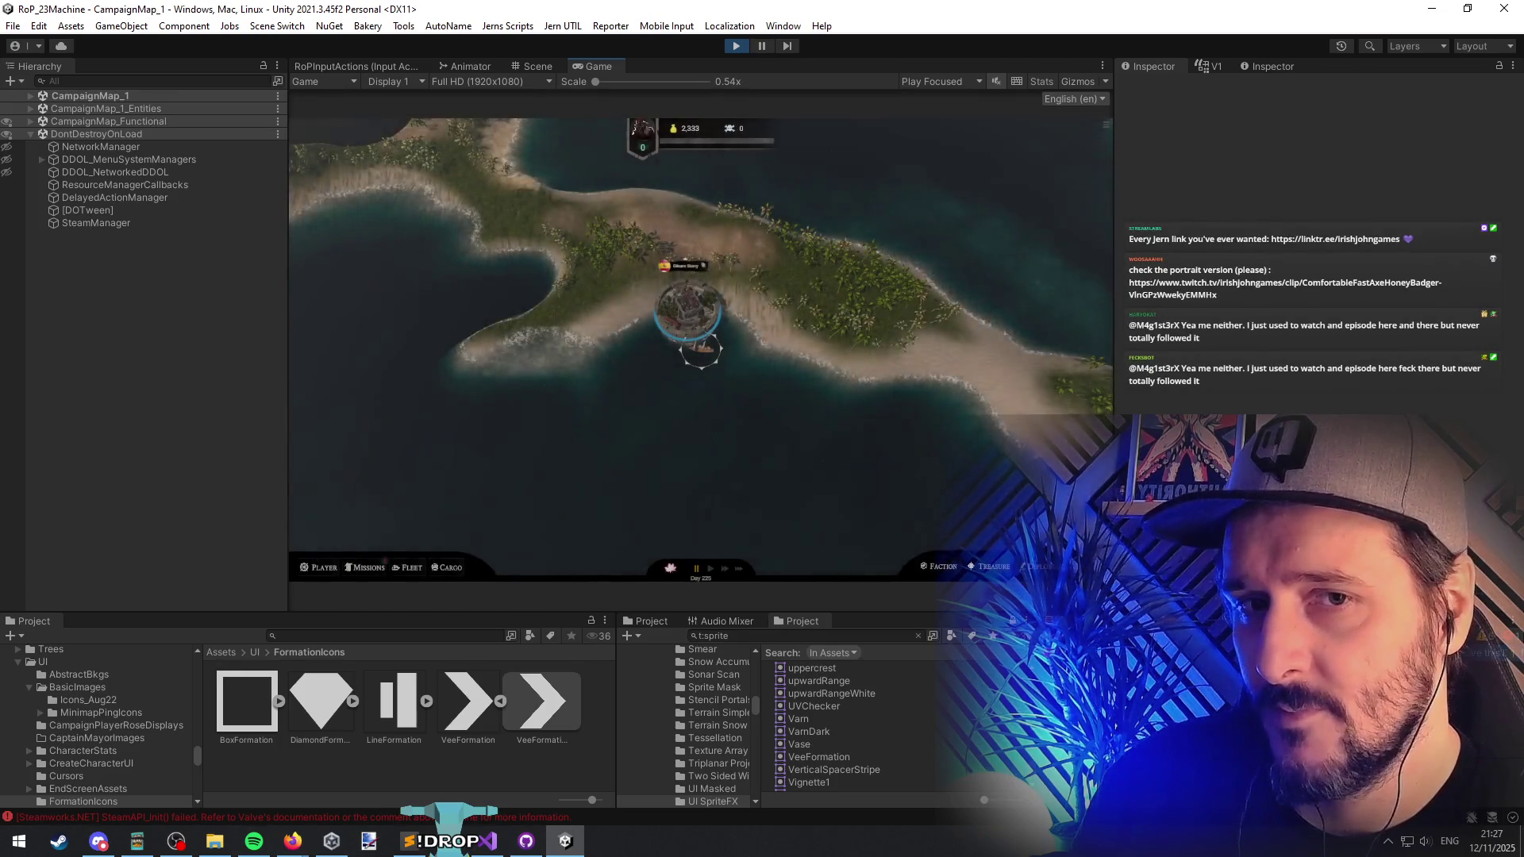
pyautogui.click(686, 313)
# Step: Run the ShowIslandTradeSummary debug command to display the island trade summary panel
pyautogui.click(397, 476)
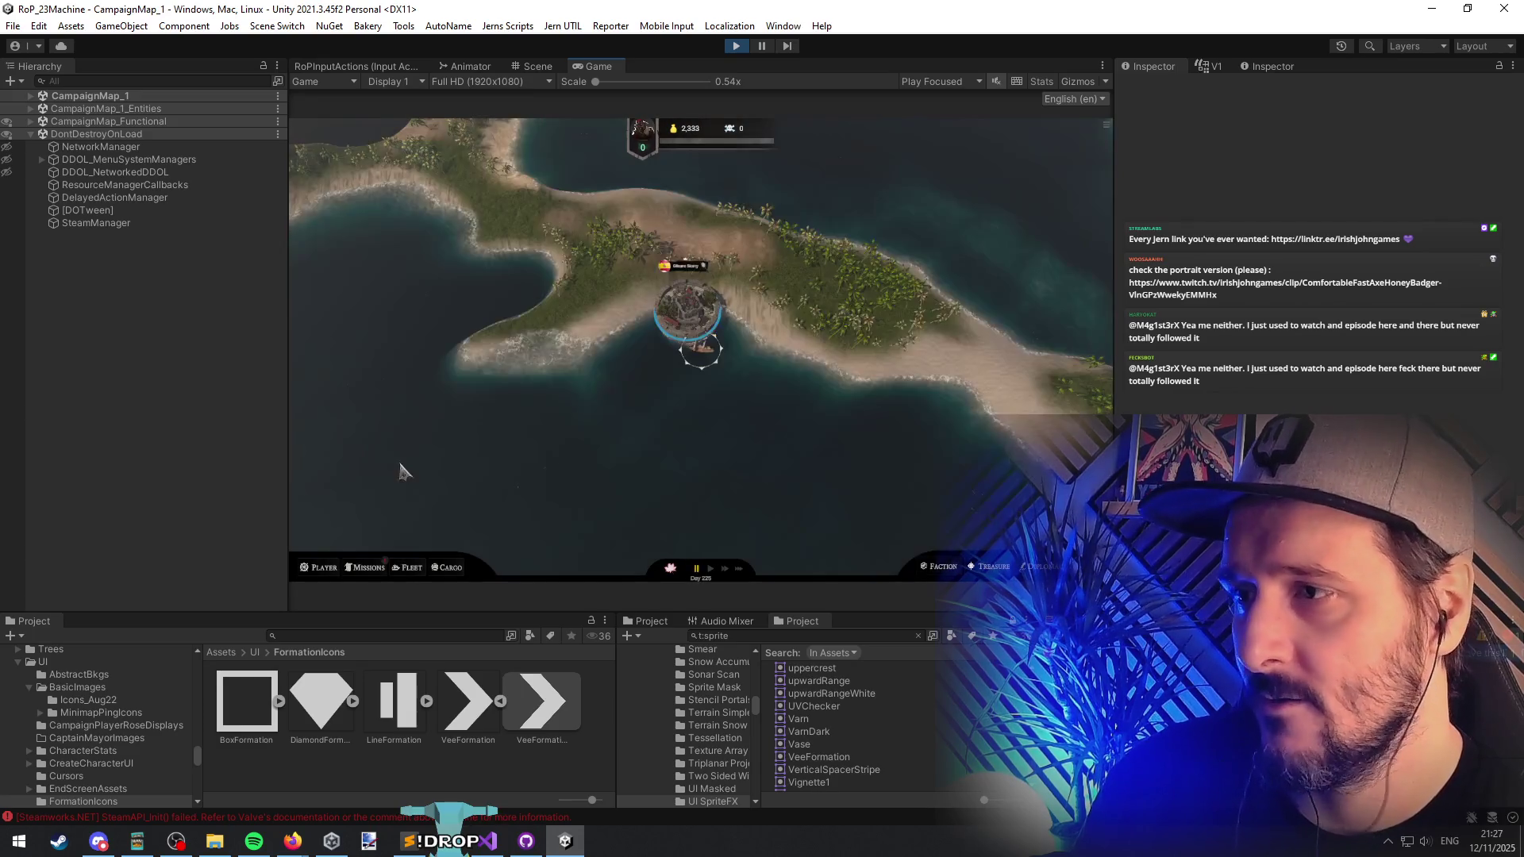
pyautogui.click(397, 132)
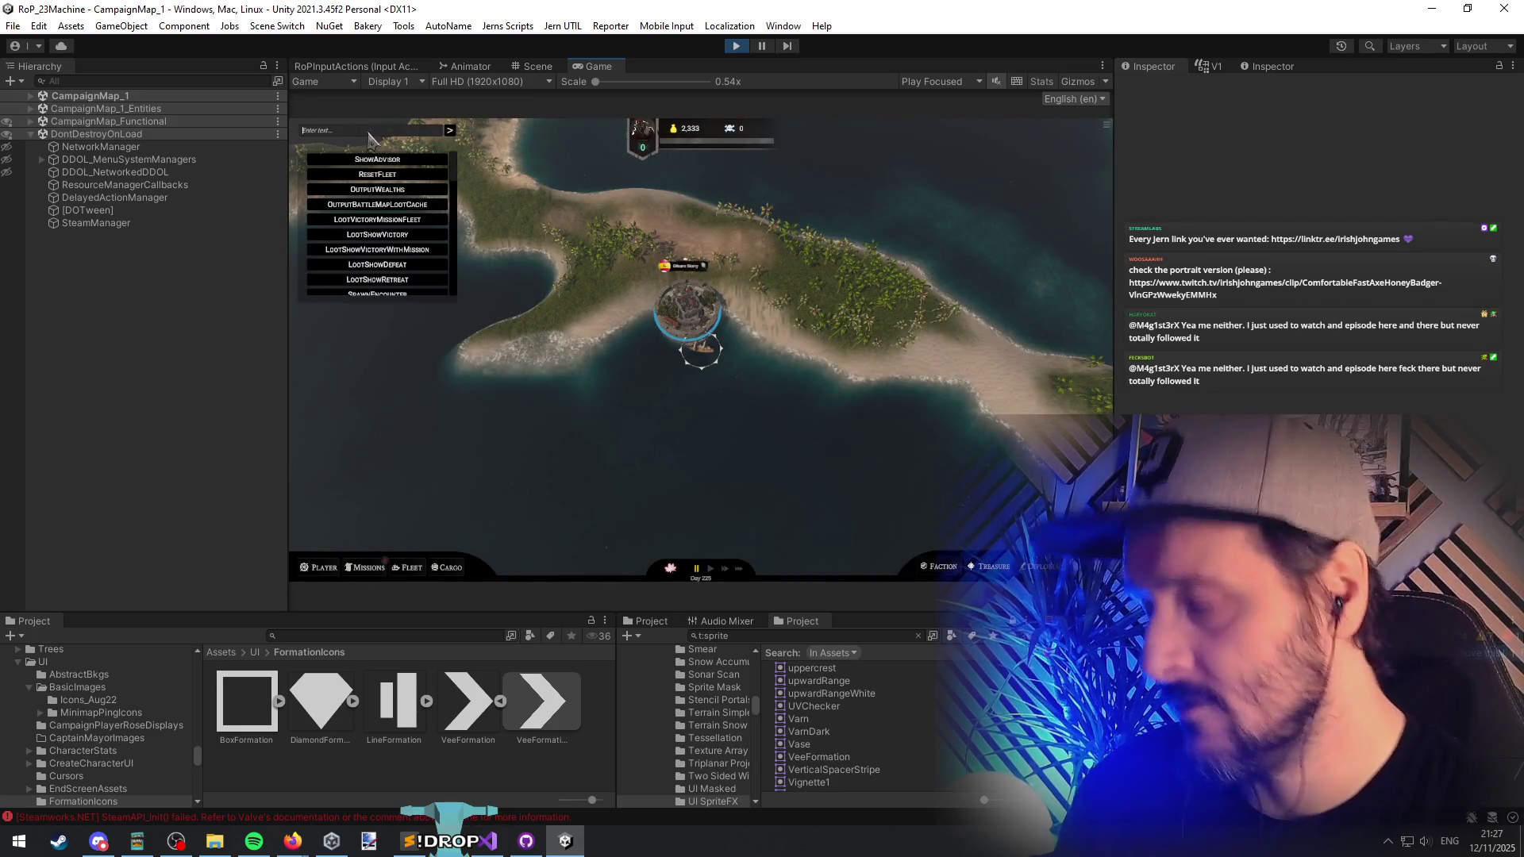
pyautogui.write('trade')
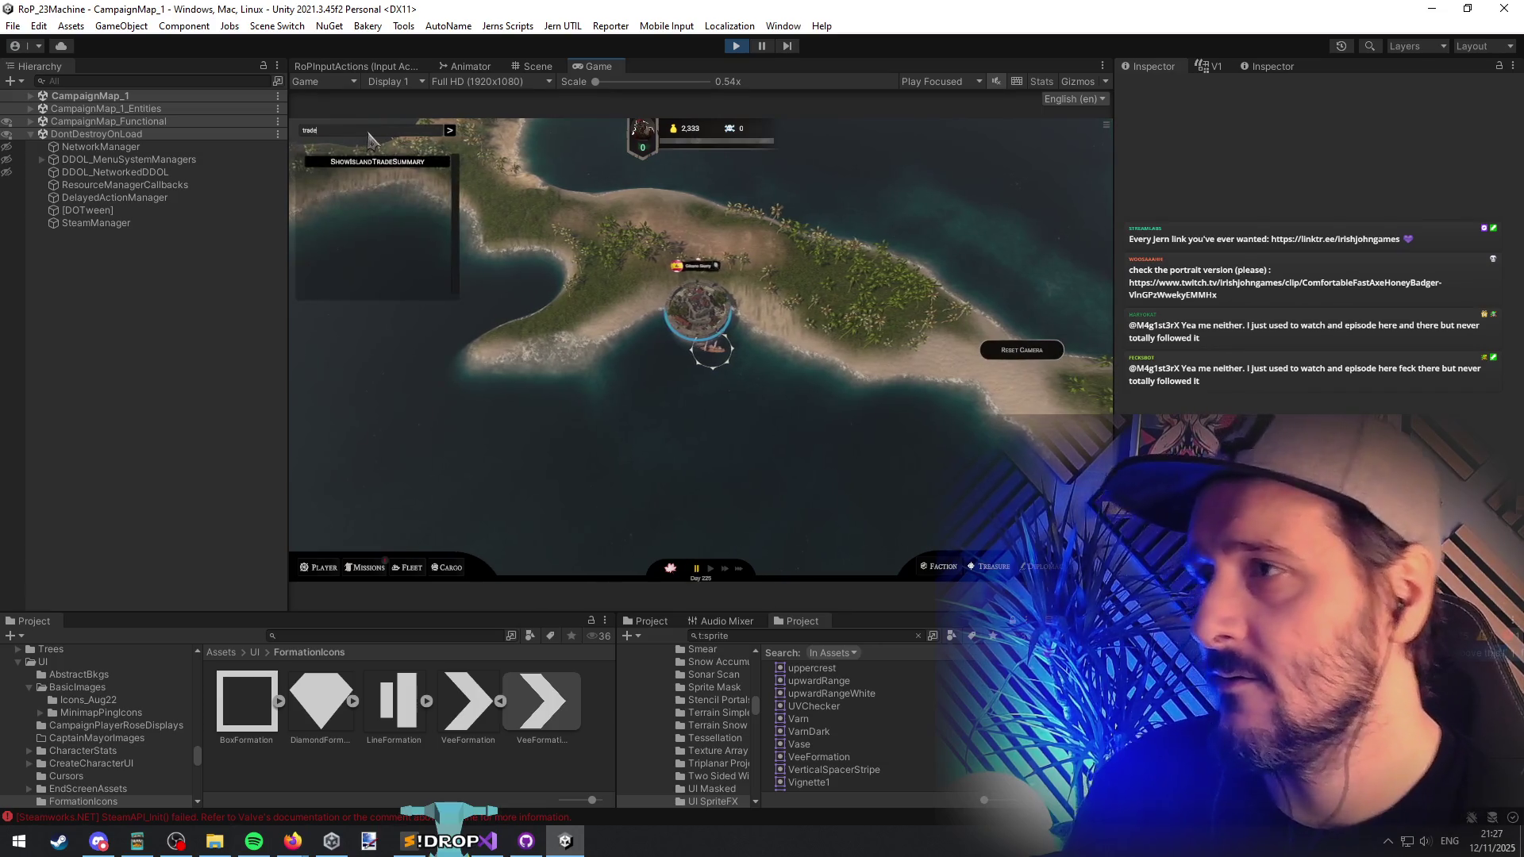
pyautogui.click(389, 161)
pyautogui.click(452, 133)
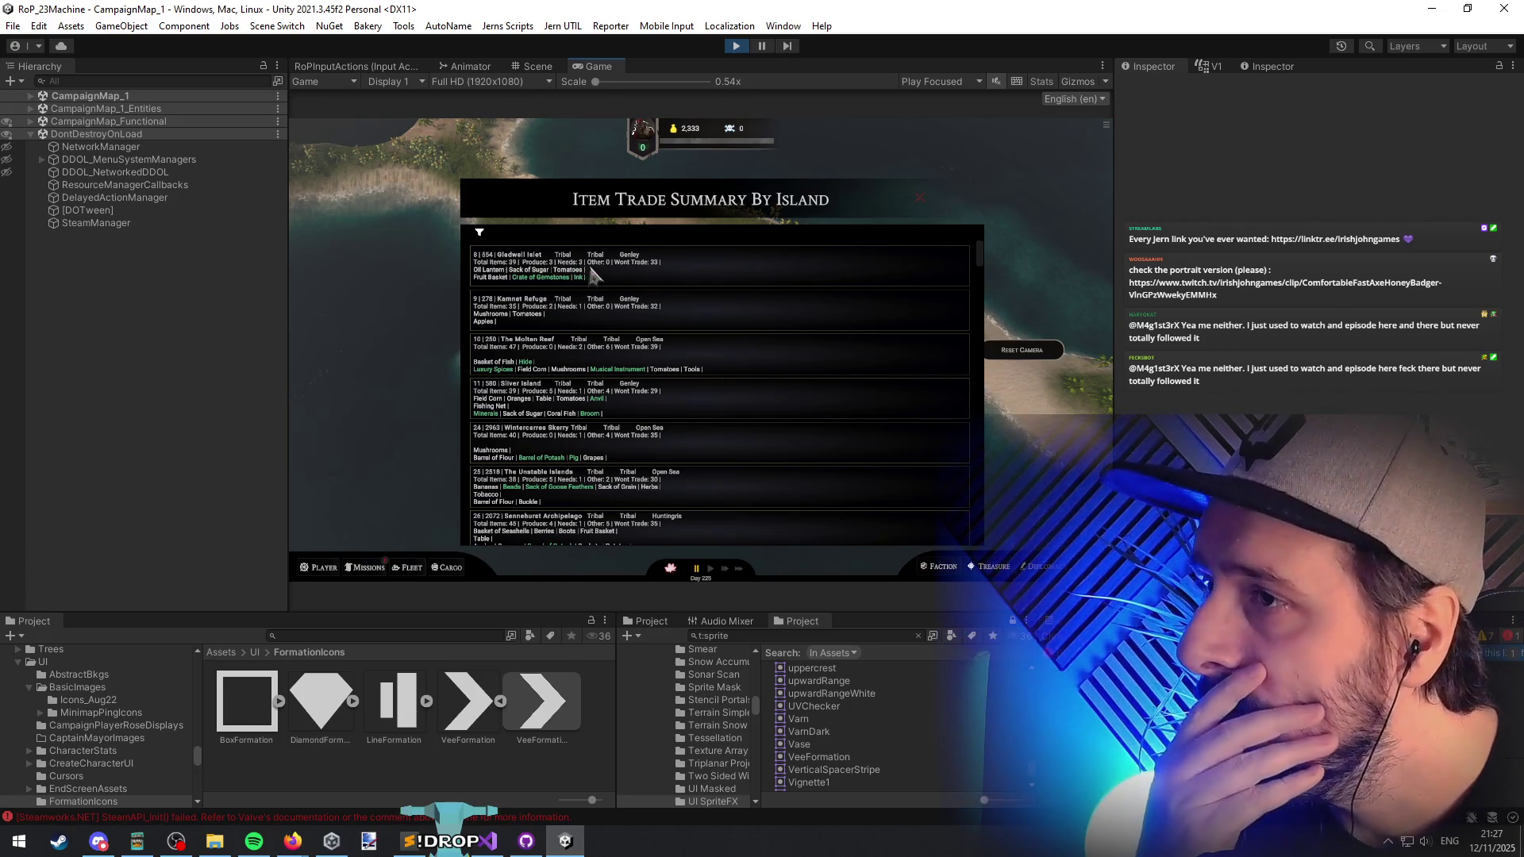
pyautogui.click(929, 82)
# Step: Set the game view to Play Maximized so it fills the editor
pyautogui.click(936, 110)
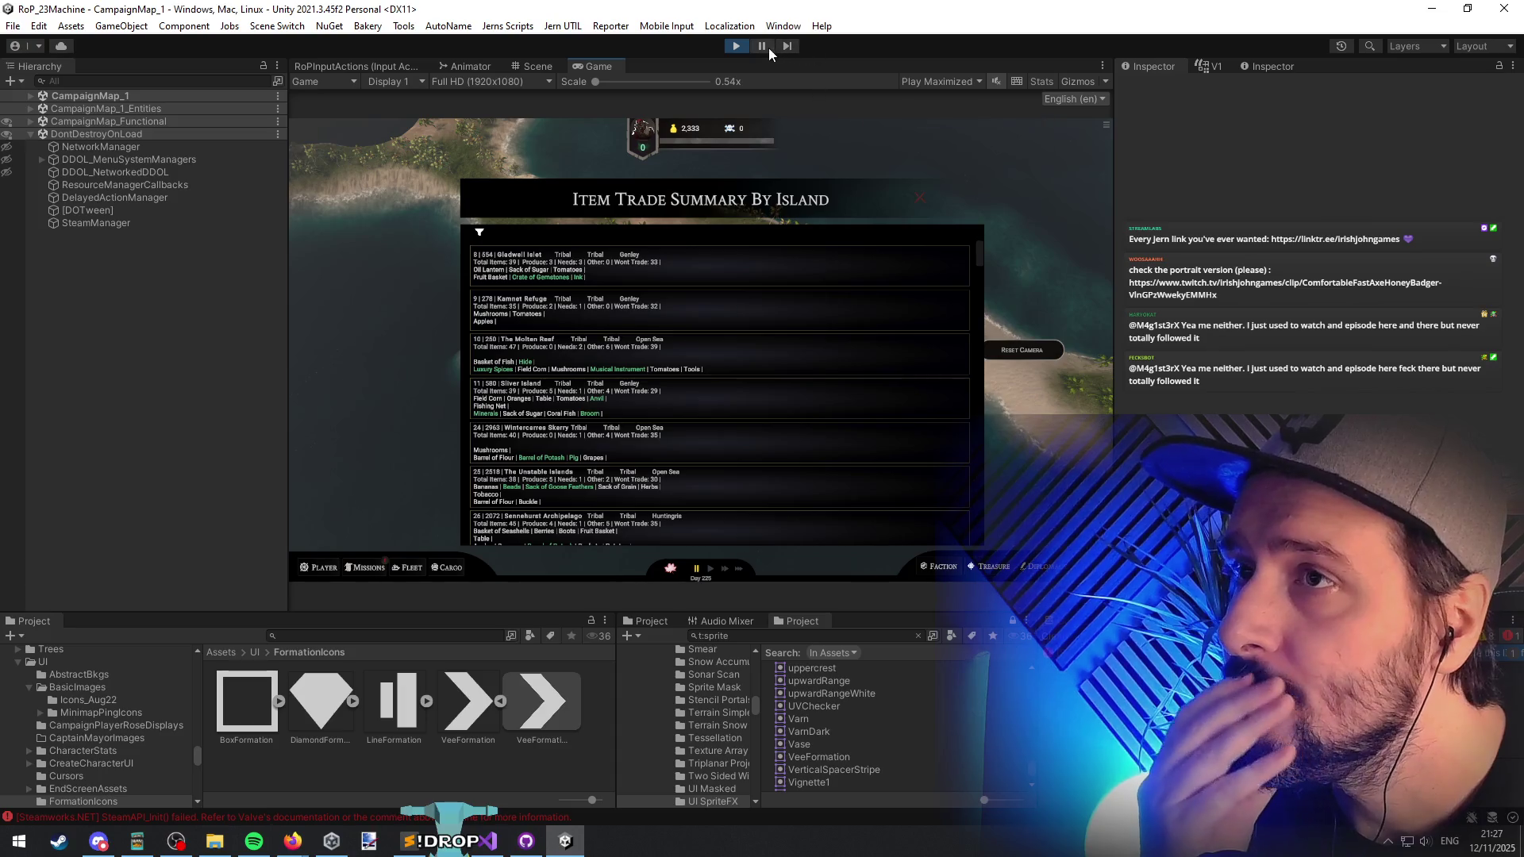
pyautogui.click(762, 46)
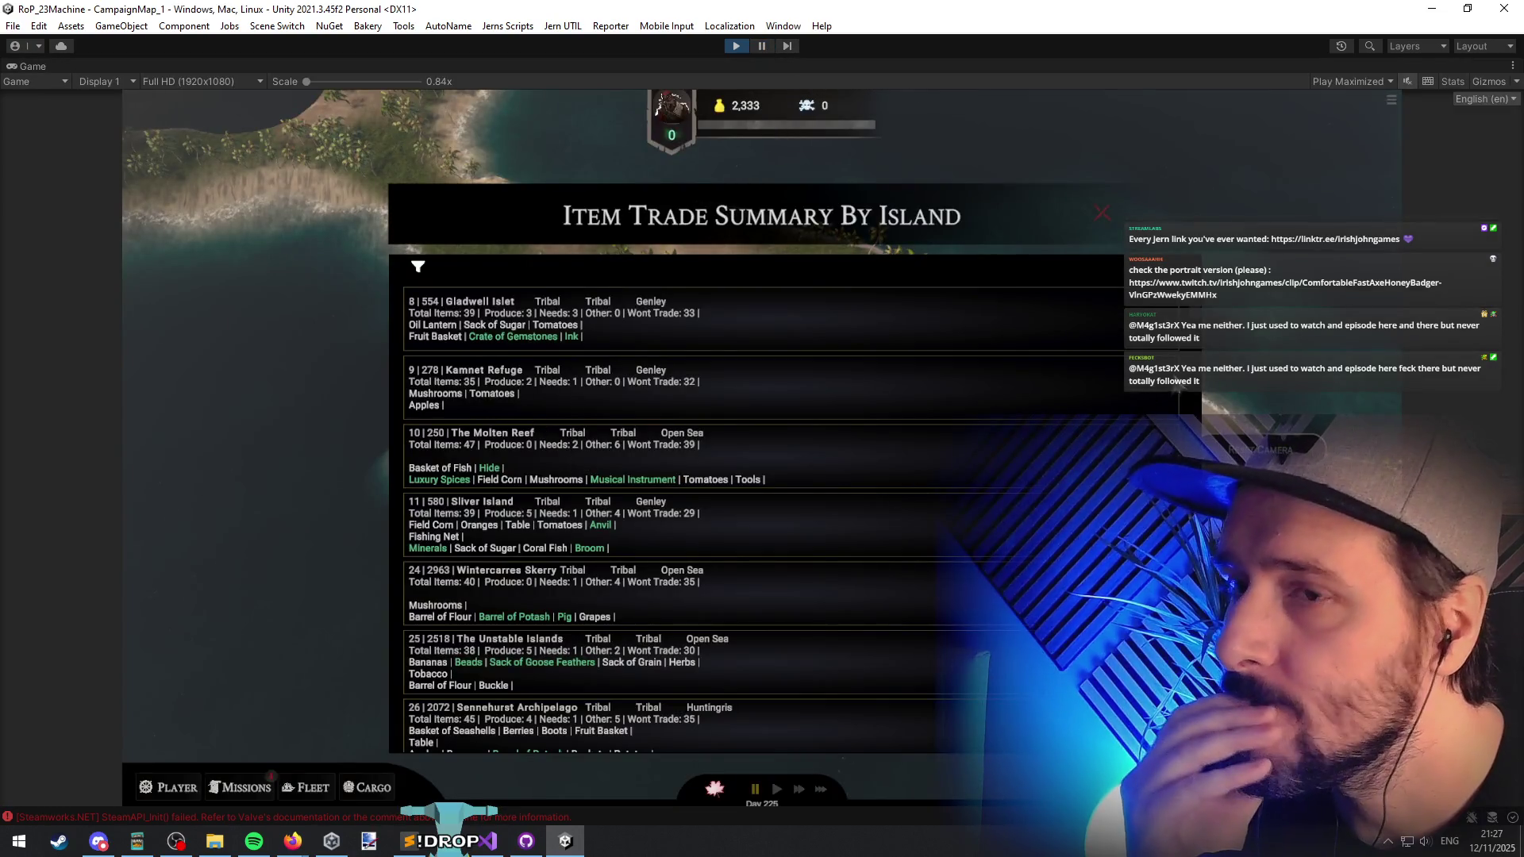
pyautogui.scroll(-10, 1200, 305)
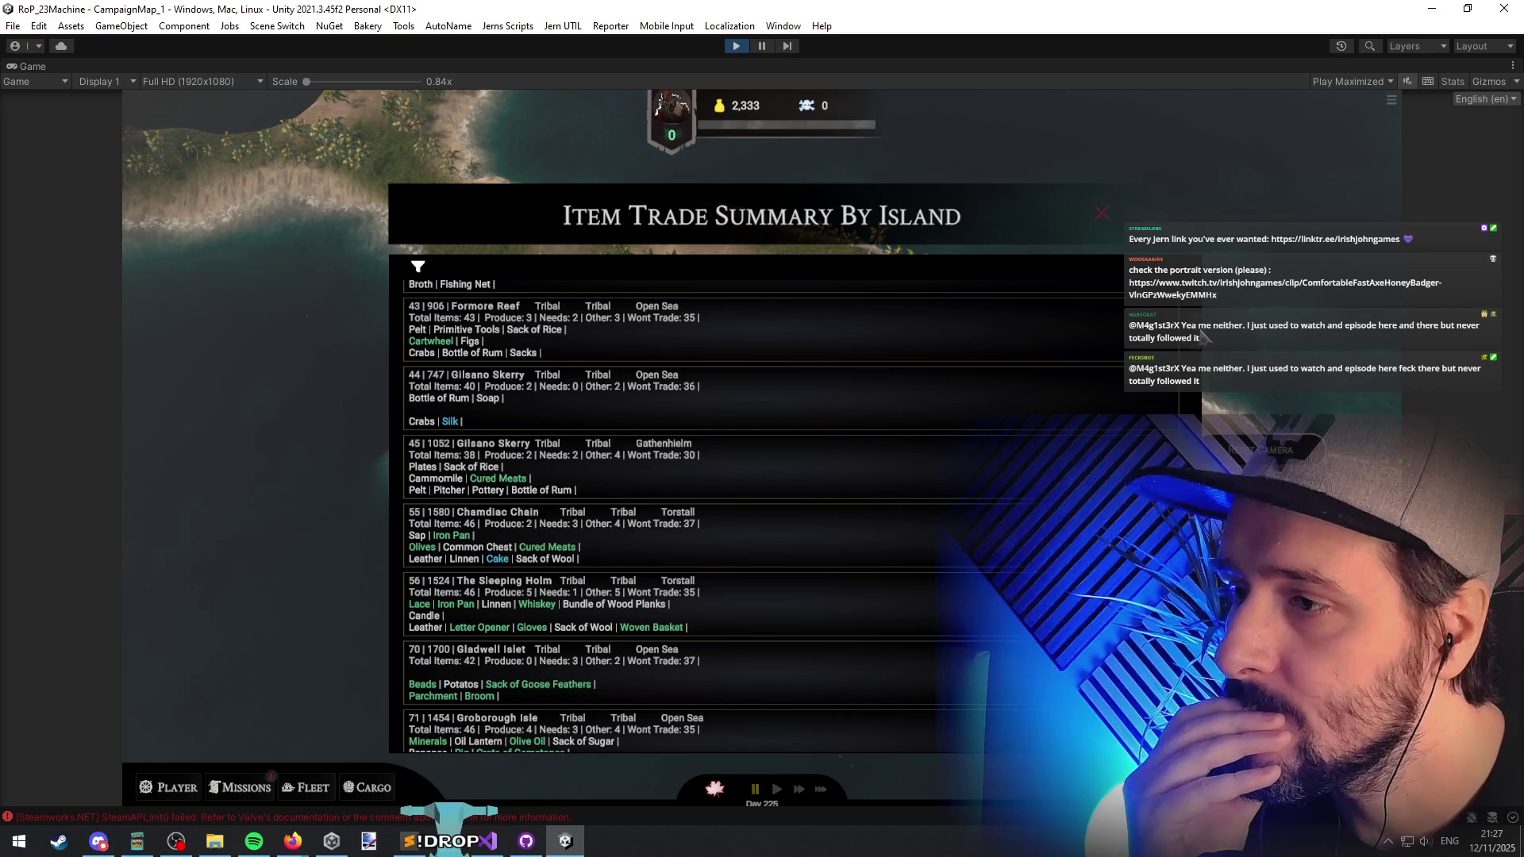
pyautogui.scroll(10, 1203, 337)
# Step: Apply the Index and Distance filters, close the filter panel, and return to Visual Studio
pyautogui.click(417, 267)
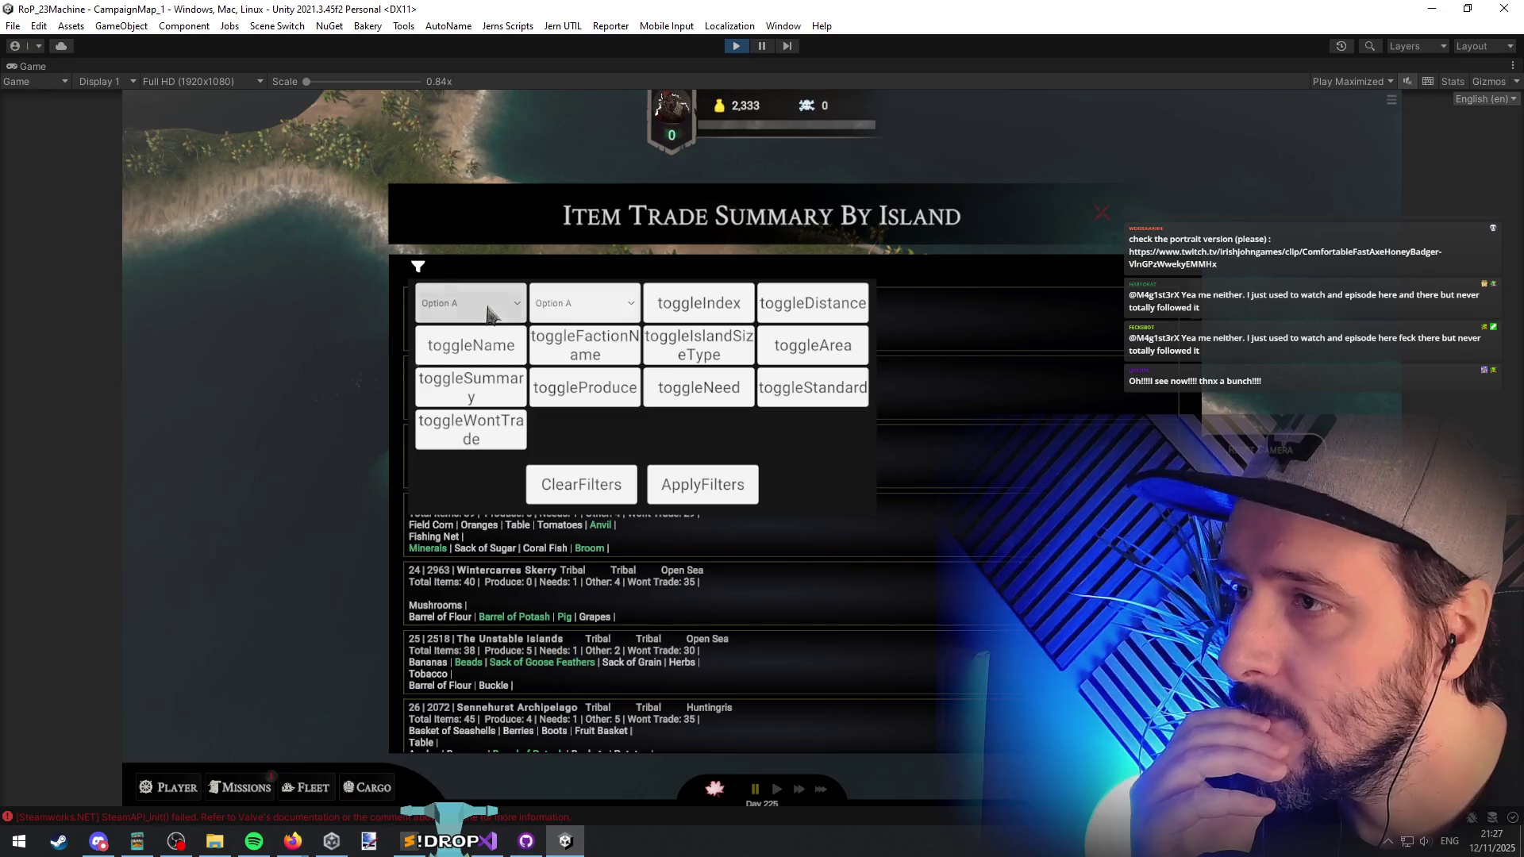
pyautogui.click(709, 310)
pyautogui.click(820, 314)
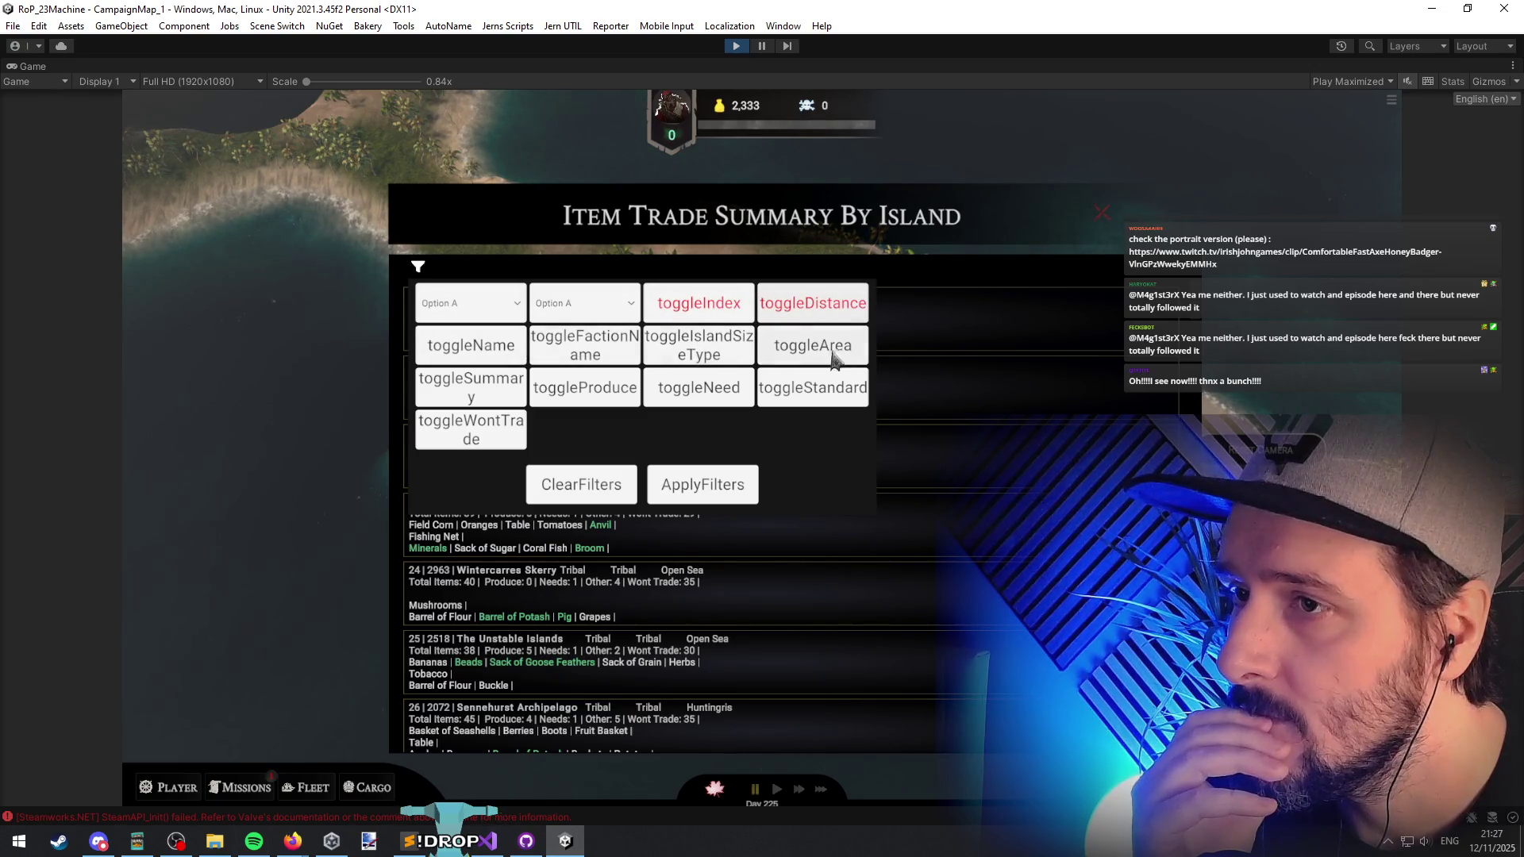
pyautogui.click(701, 492)
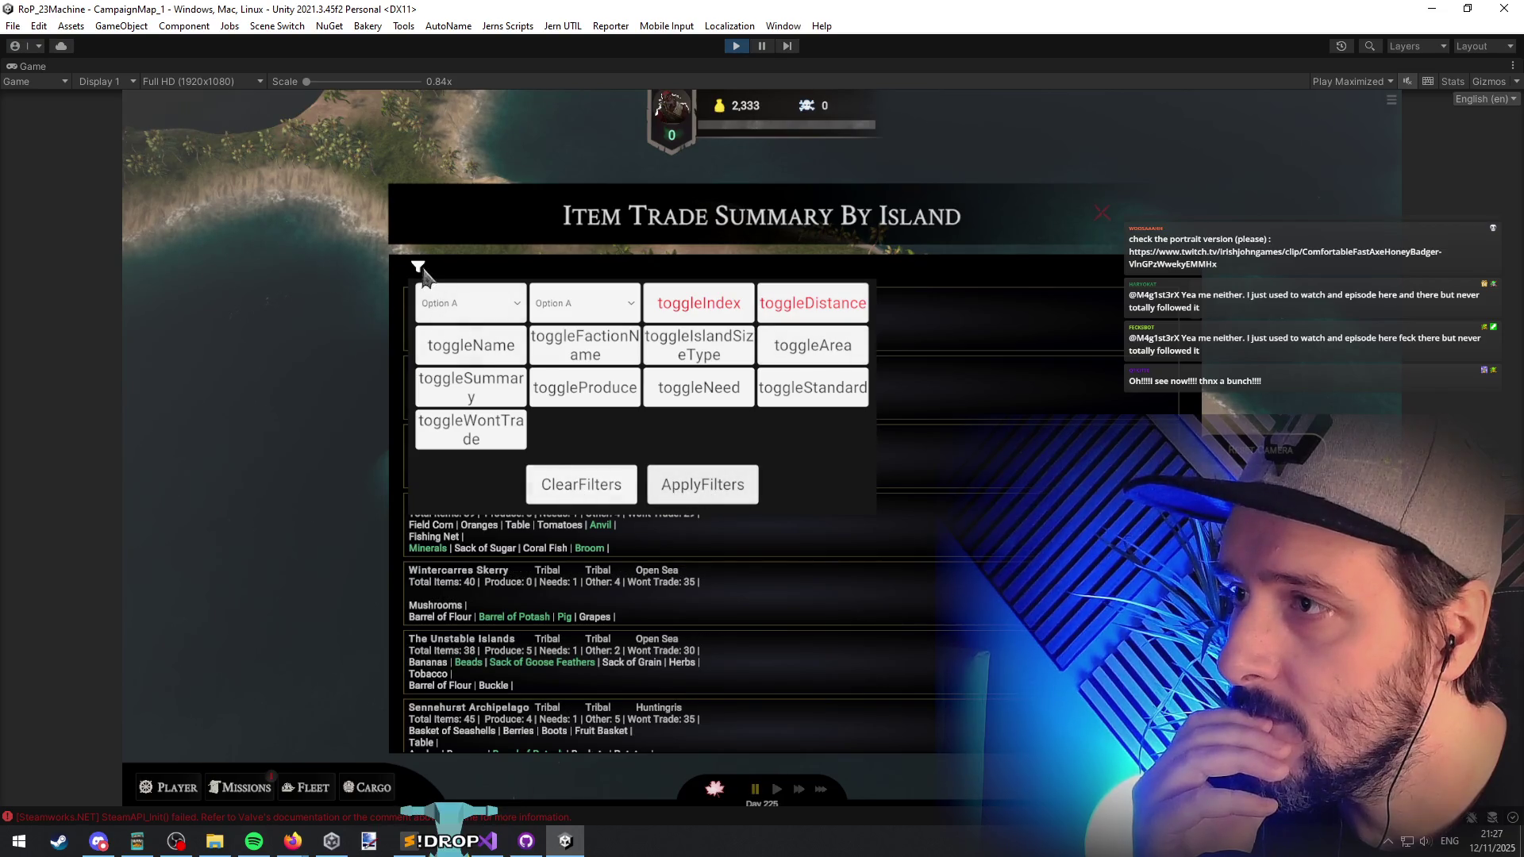
pyautogui.click(421, 269)
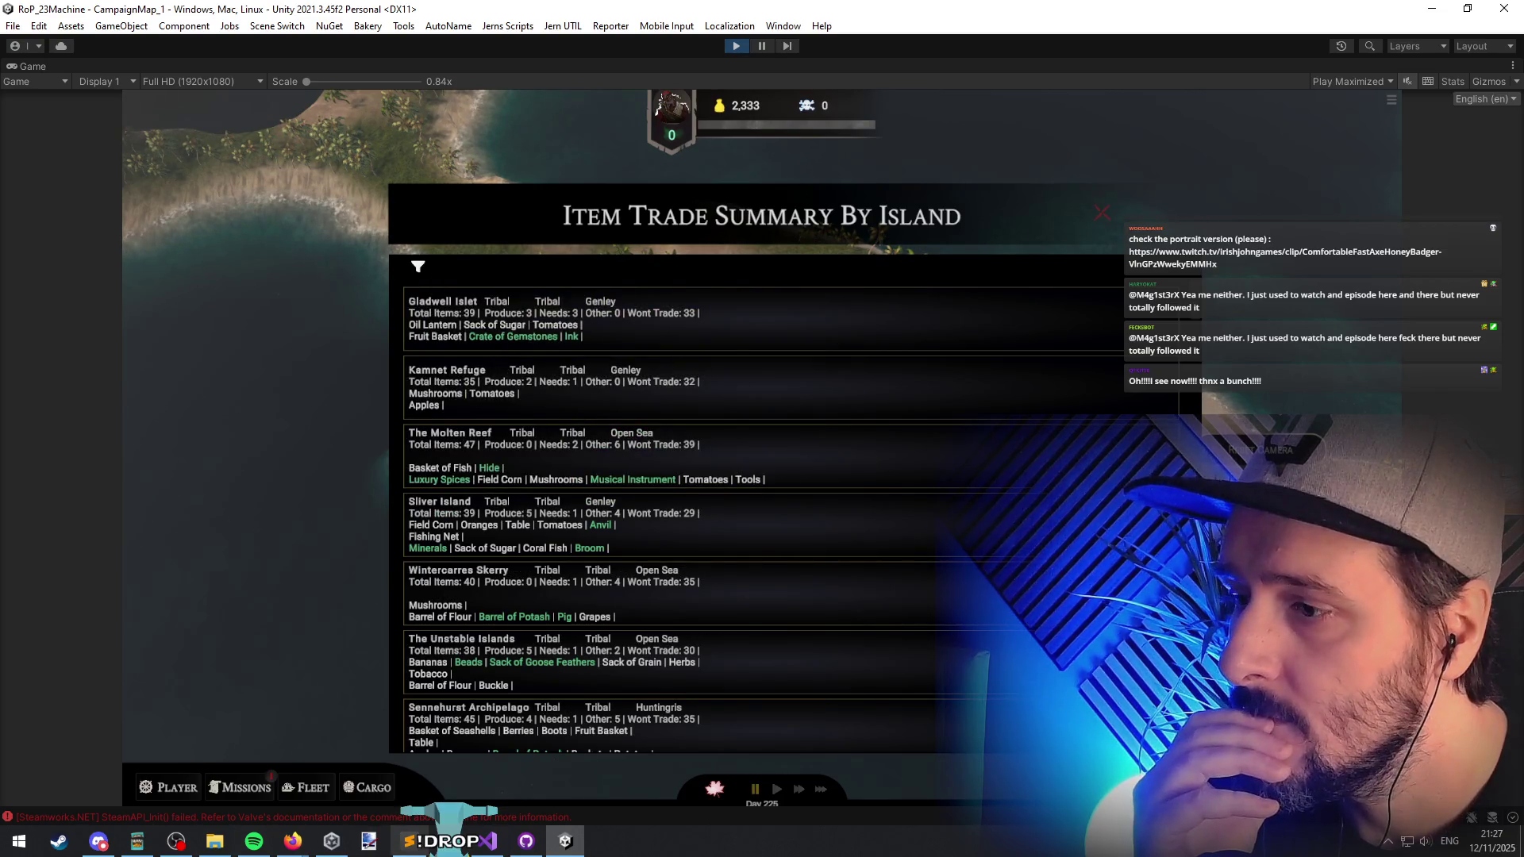
pyautogui.click(488, 840)
pyautogui.click(288, 312)
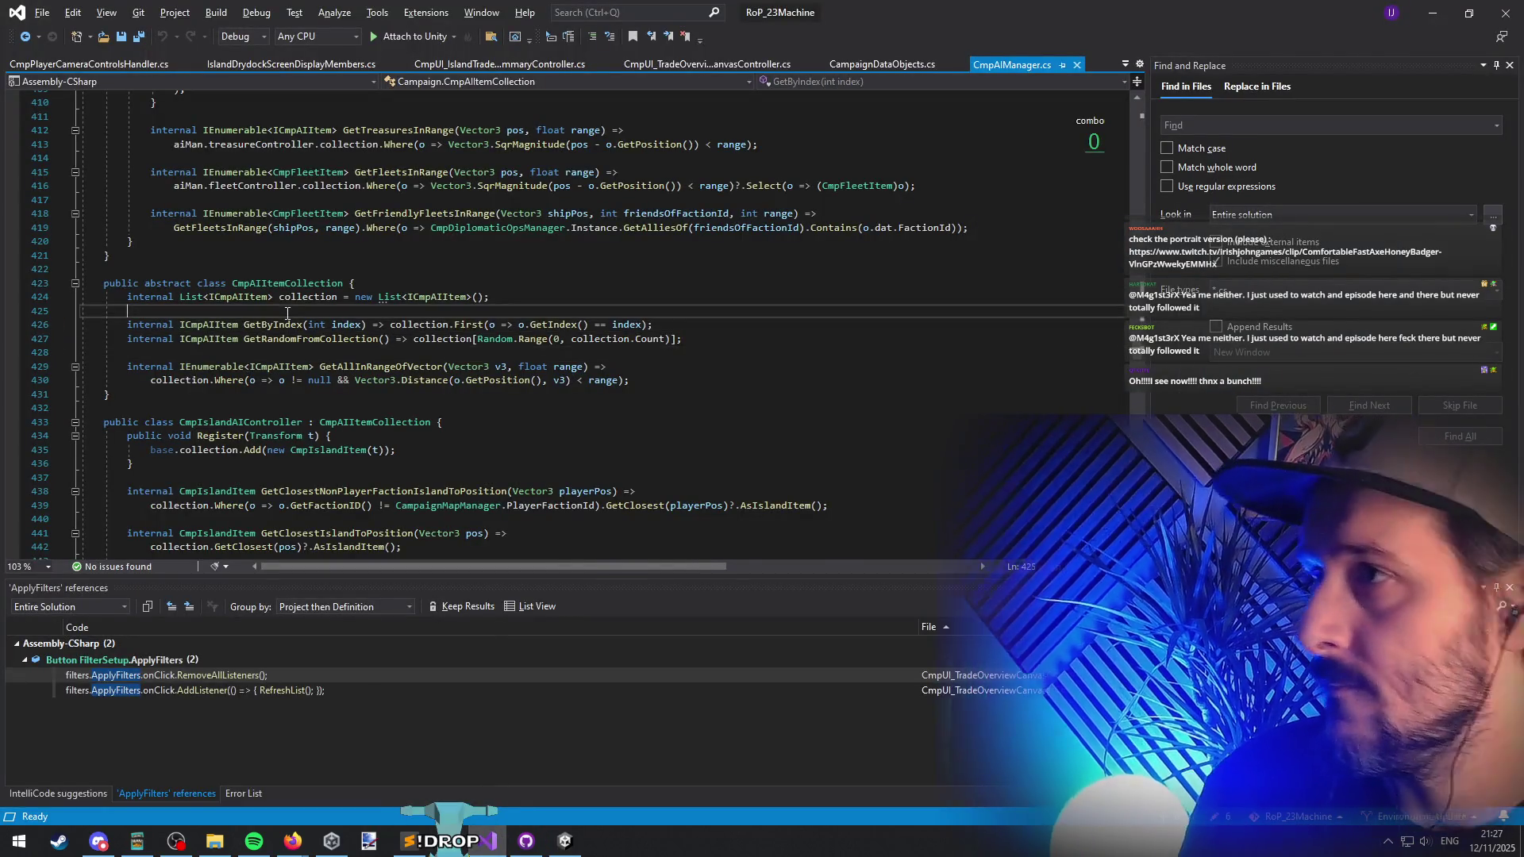
# Step: Open the trade overview controller and locate the ApplyFilters listener in Start()
pyautogui.hotkey('ctrl', 'Tab')
pyautogui.hotkey('ctrl', 'Tab')
pyautogui.press('Escape')
pyautogui.hotkey('ctrl', 'Tab')
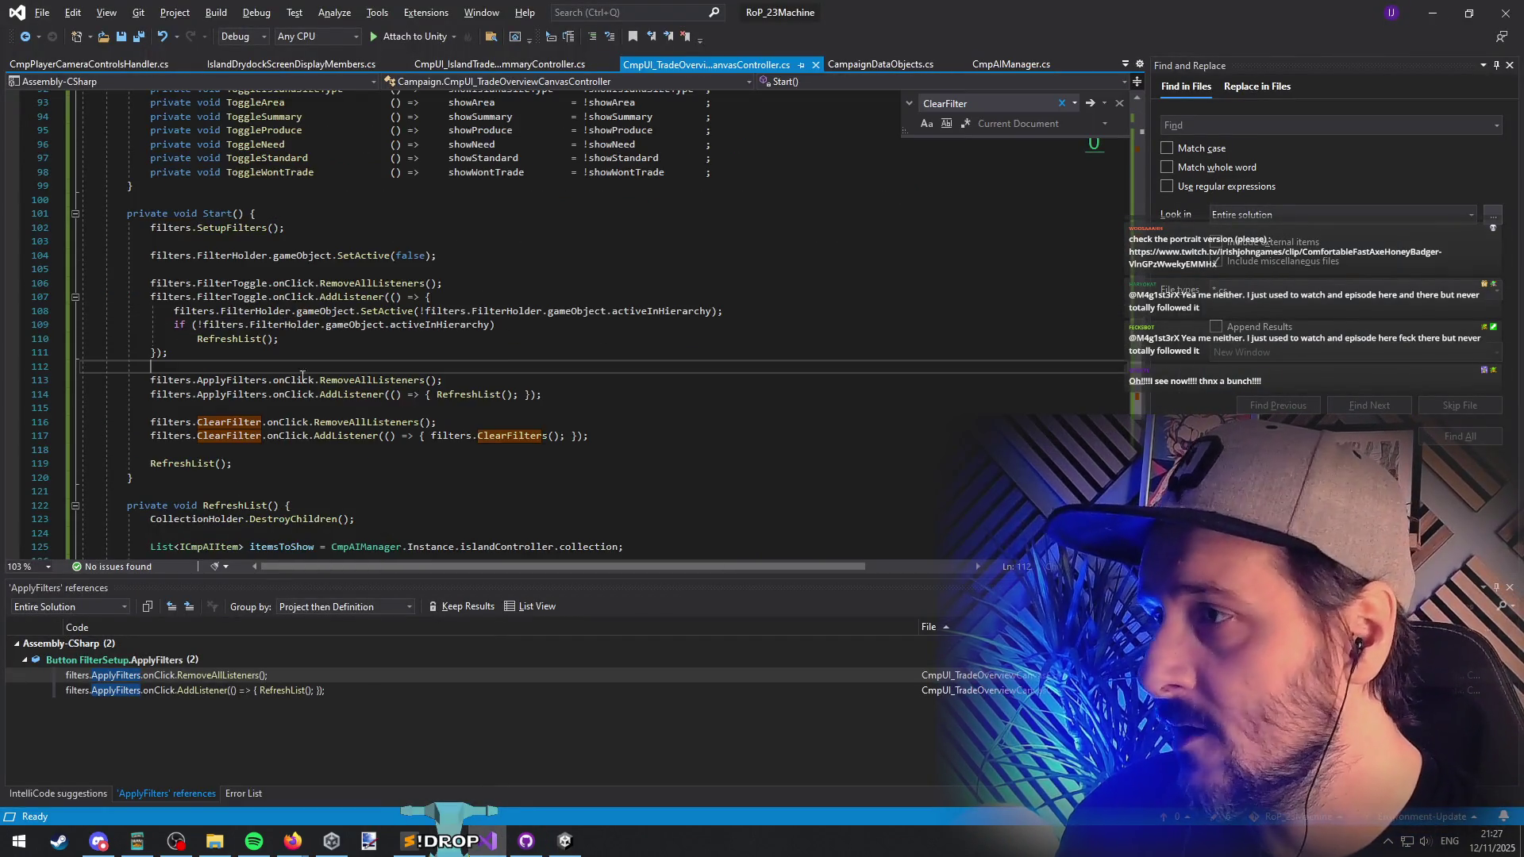
pyautogui.doubleClick(225, 395)
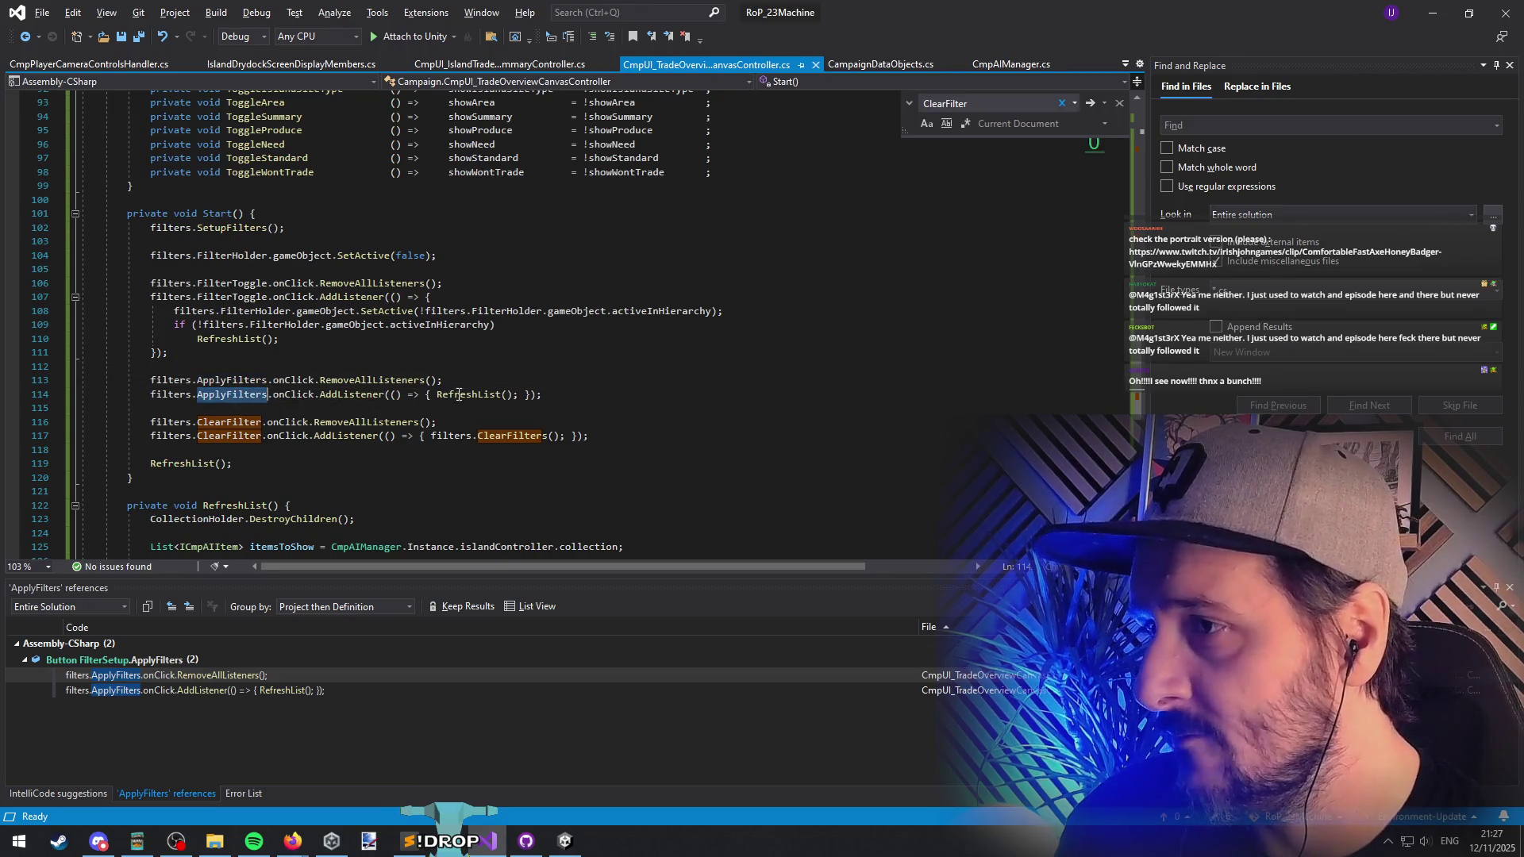
pyautogui.click(458, 395)
pyautogui.press('Up')
pyautogui.press('Down')
pyautogui.press('Up')
pyautogui.press('Up')
pyautogui.press('Up')
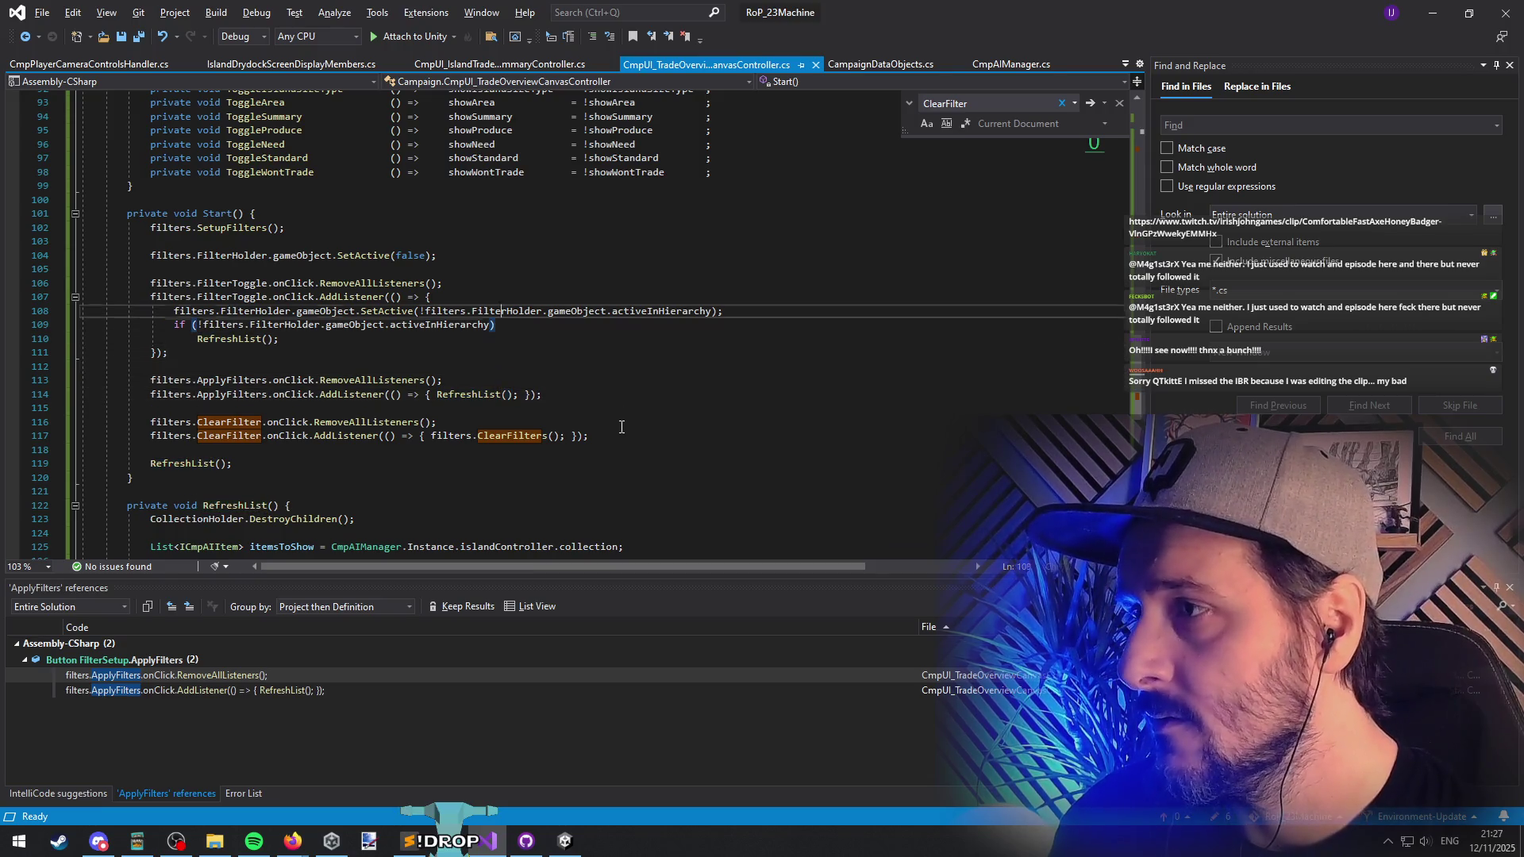
pyautogui.press('Home')
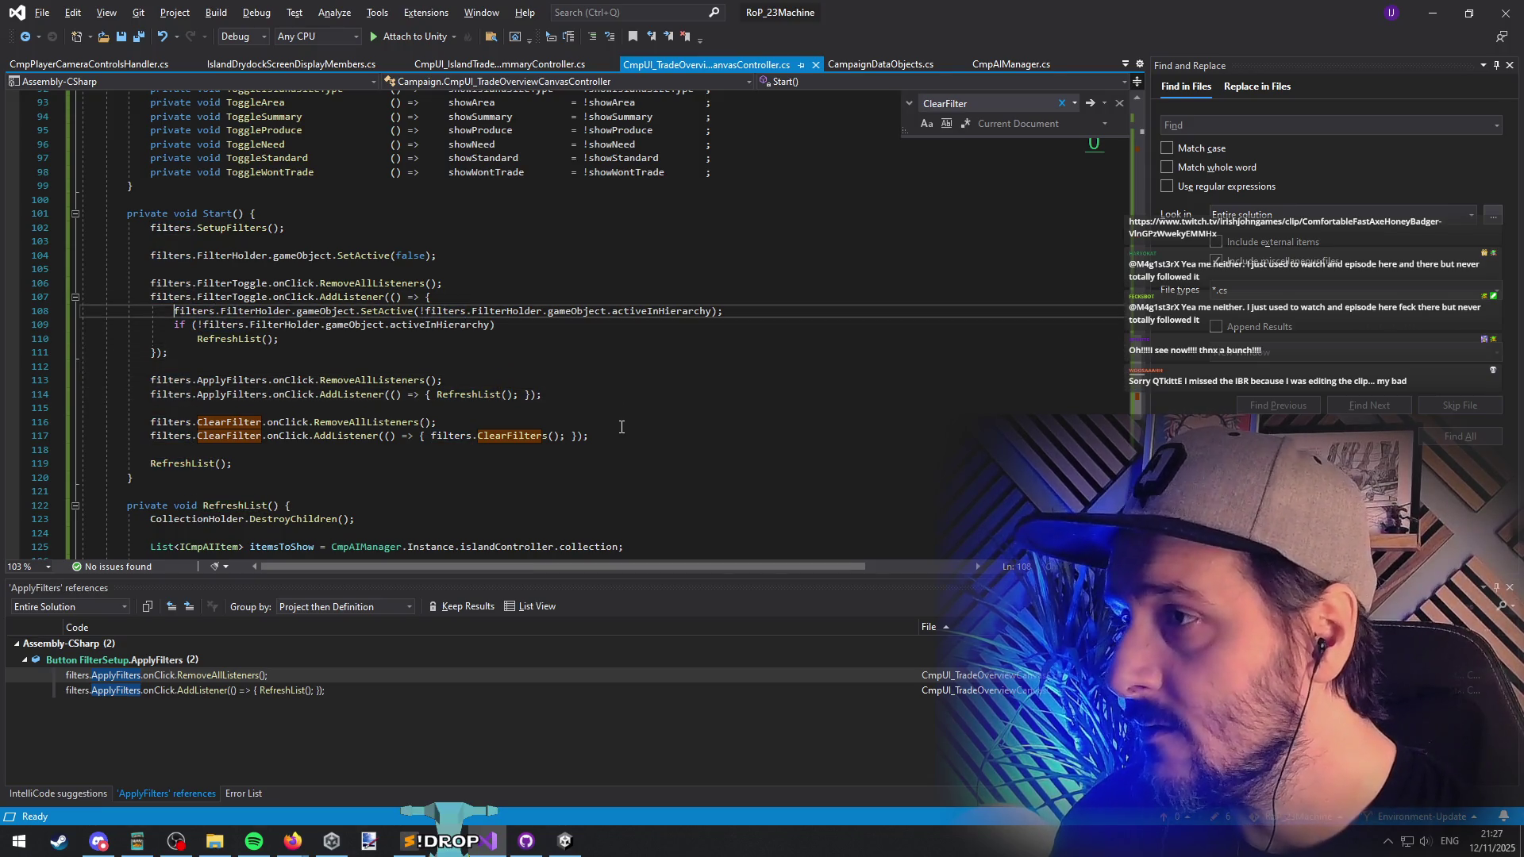
pyautogui.press('Down')
pyautogui.press('Down')
pyautogui.press('Down')
pyautogui.press('End')
pyautogui.press('Left')
pyautogui.press('Left')
pyautogui.press('Left')
# Step: Make ApplyFilters call RefreshList() then FilterHolder.gameObject.SetActive(false), and reopen Unity's filter panel
pyautogui.press('Return')
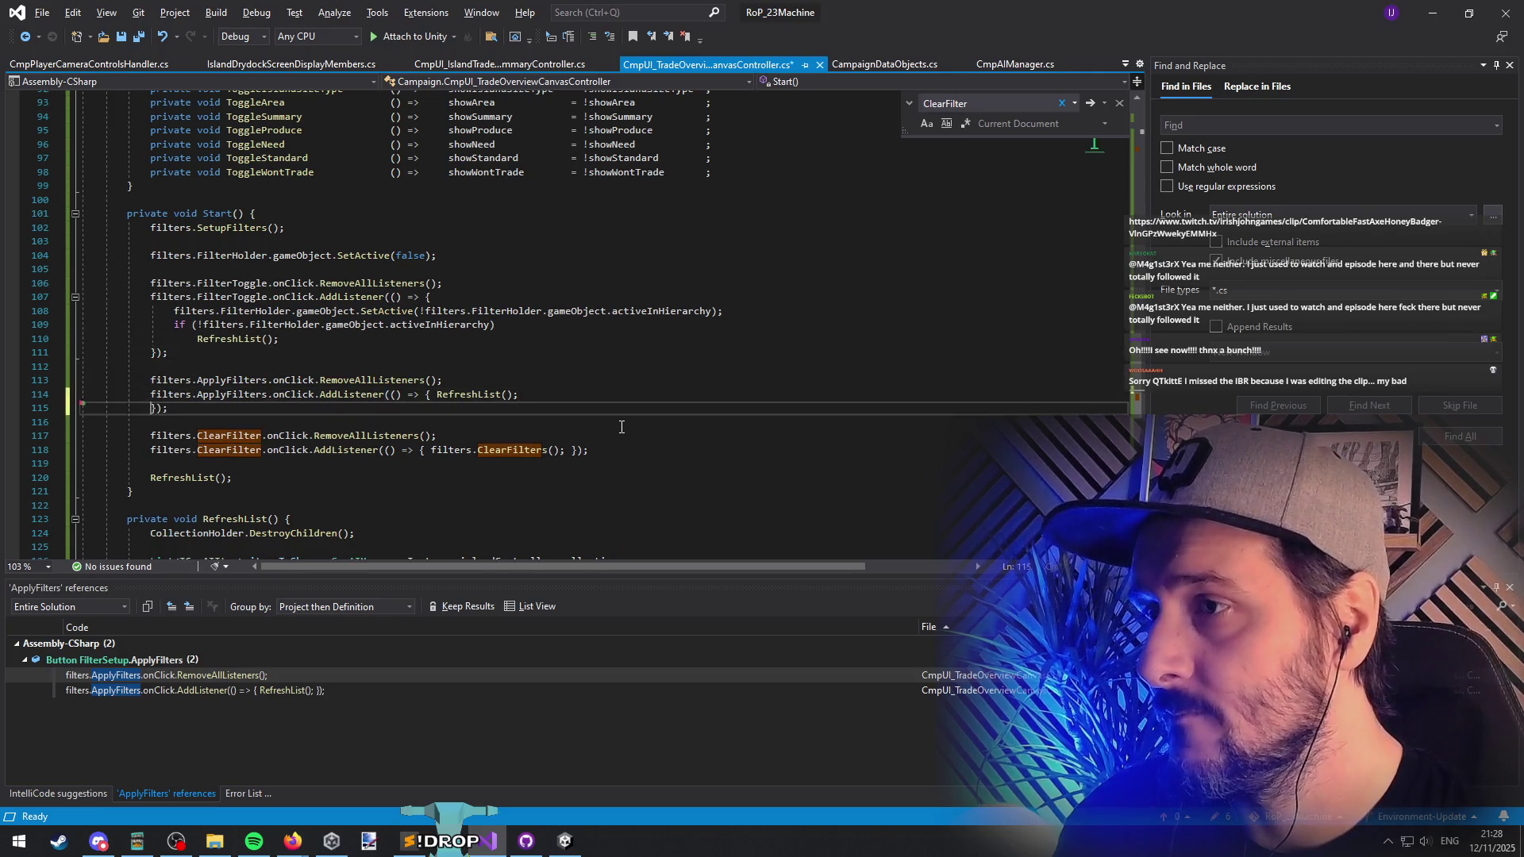
pyautogui.write('filters.FilterHolder.gameObject.SetActive(!filters.FilterHolder.gameObject.activeInHierarchy);')
pyautogui.press('Up')
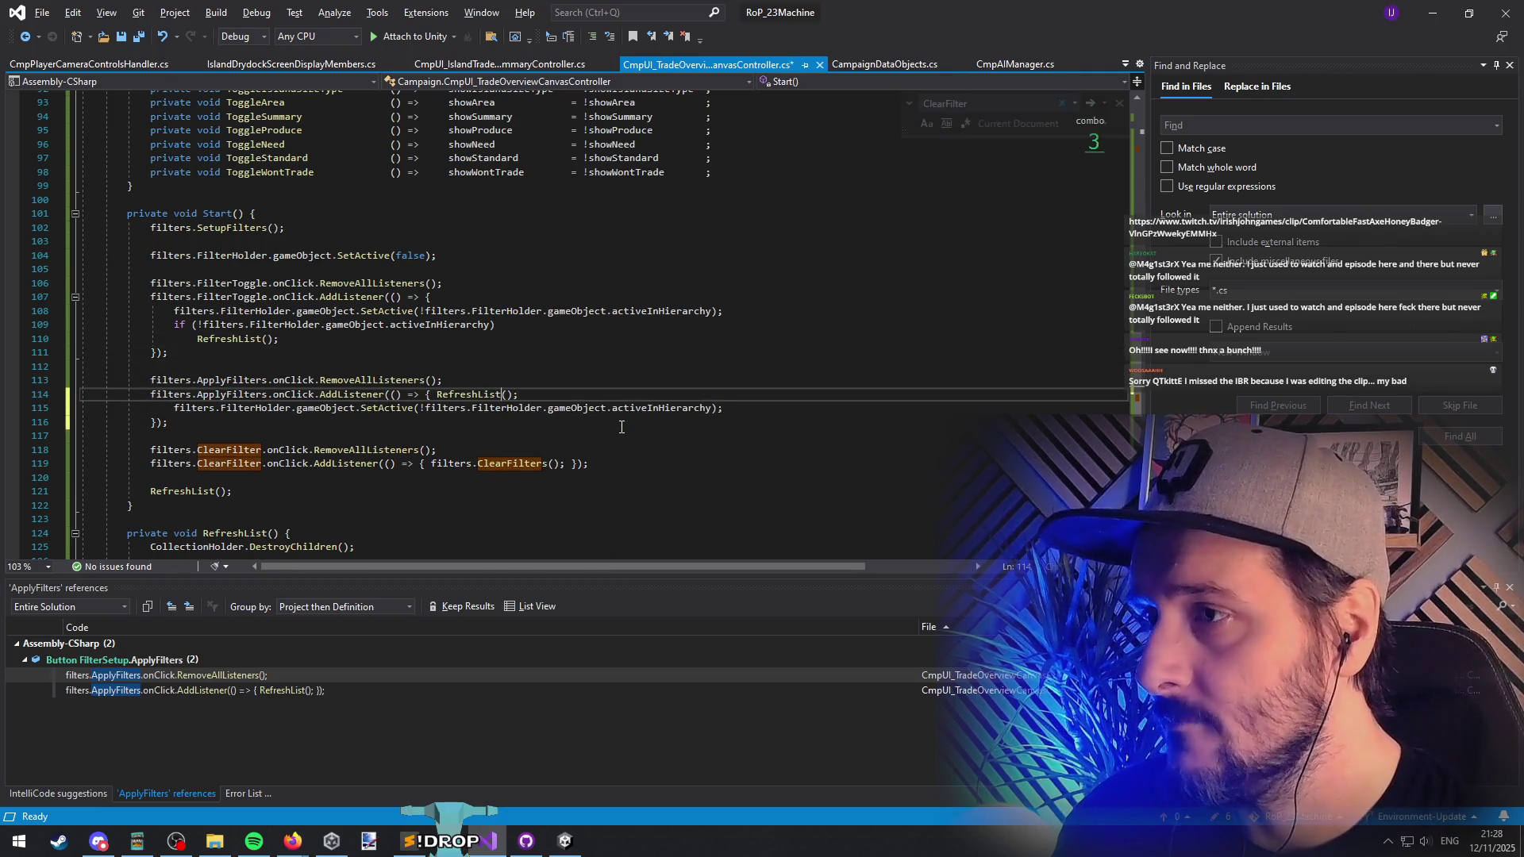
pyautogui.hotkey('ctrl', 'Left')
pyautogui.press('Return')
pyautogui.press('Down')
pyautogui.hotkey('shift', 'alt', '=')
pyautogui.hotkey('shift', 'alt', '=')
pyautogui.write('false')
pyautogui.press('Down')
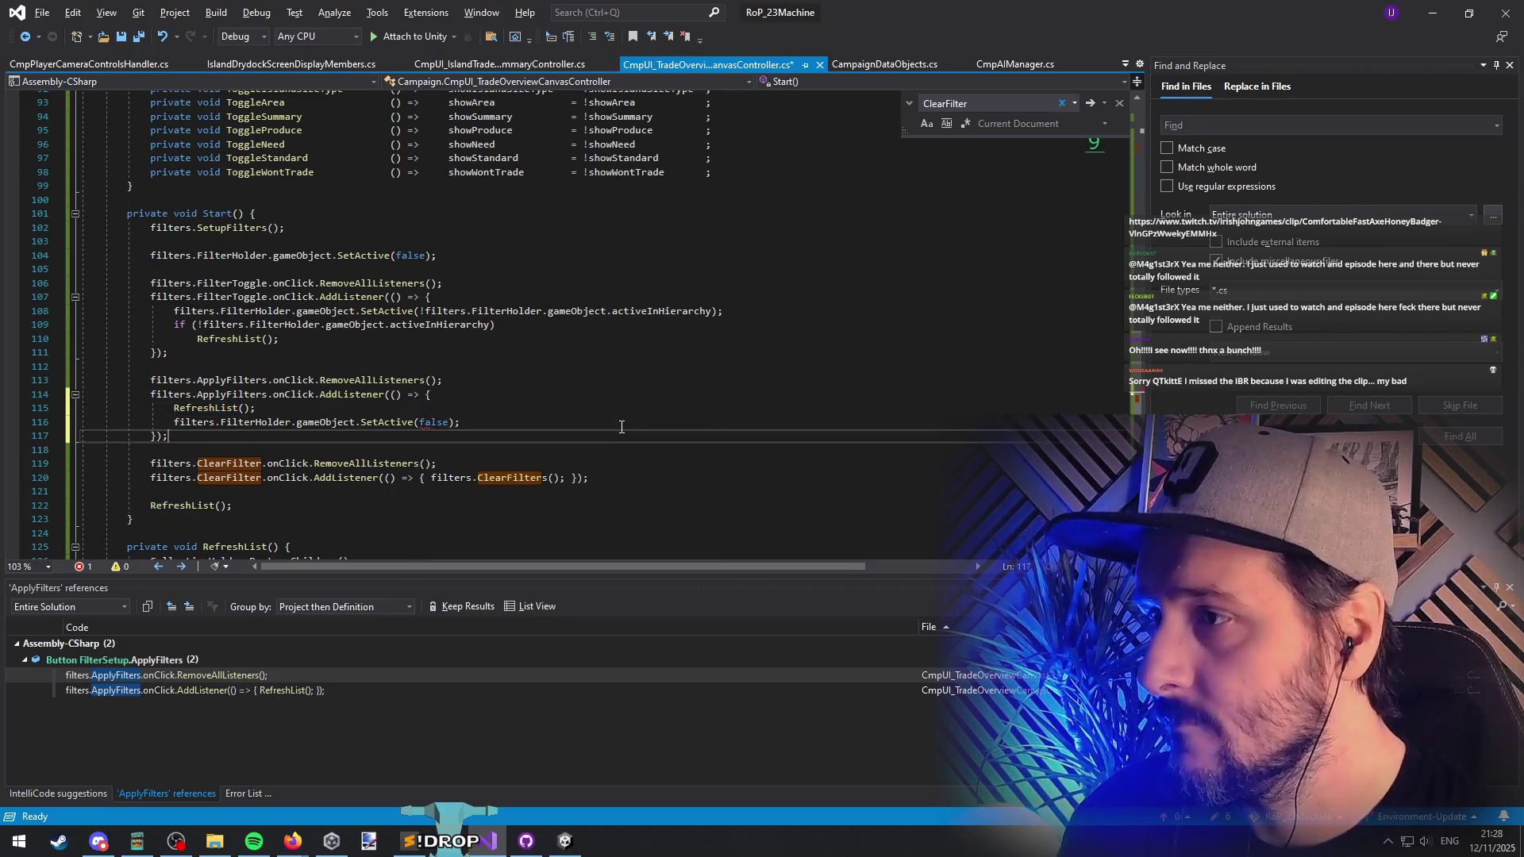
pyautogui.hotkey('alt', 'Tab')
pyautogui.click(419, 268)
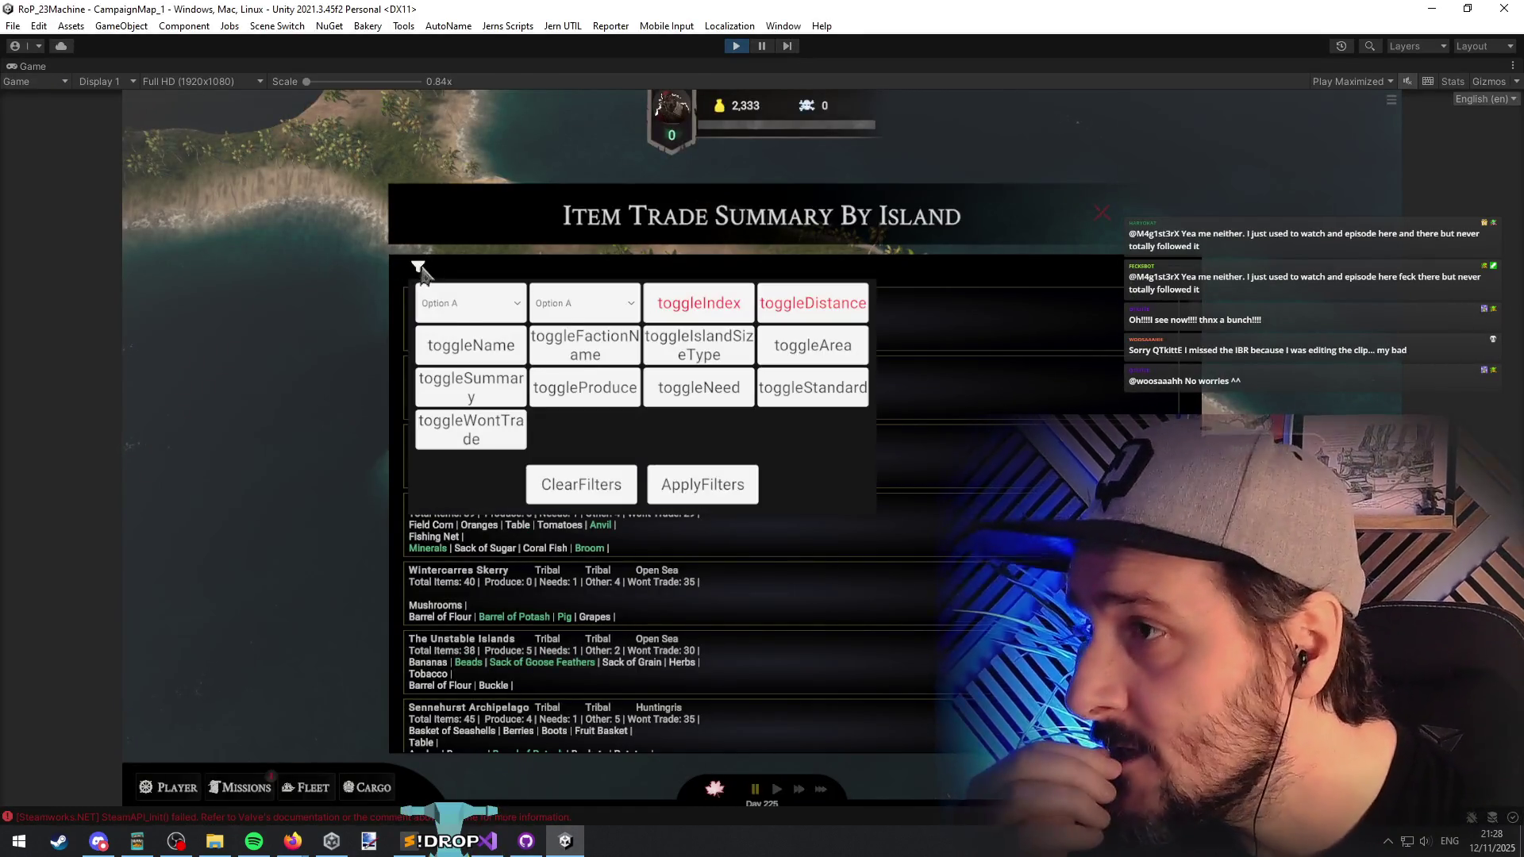
# Step: Hide the Total Items summaries and test toggling the Produce filter on and off
pyautogui.click(476, 385)
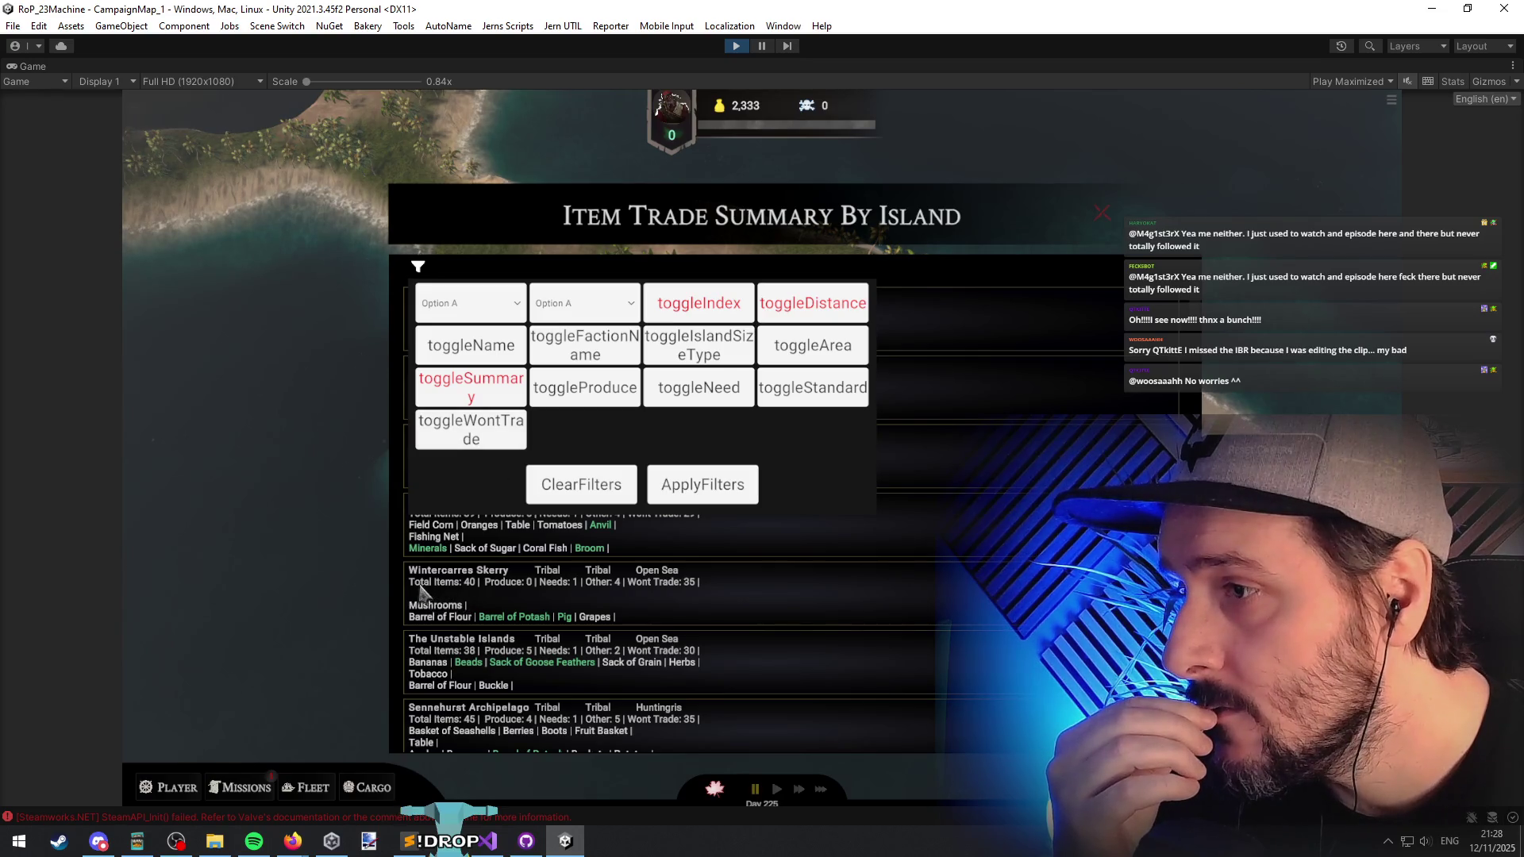
pyautogui.click(717, 490)
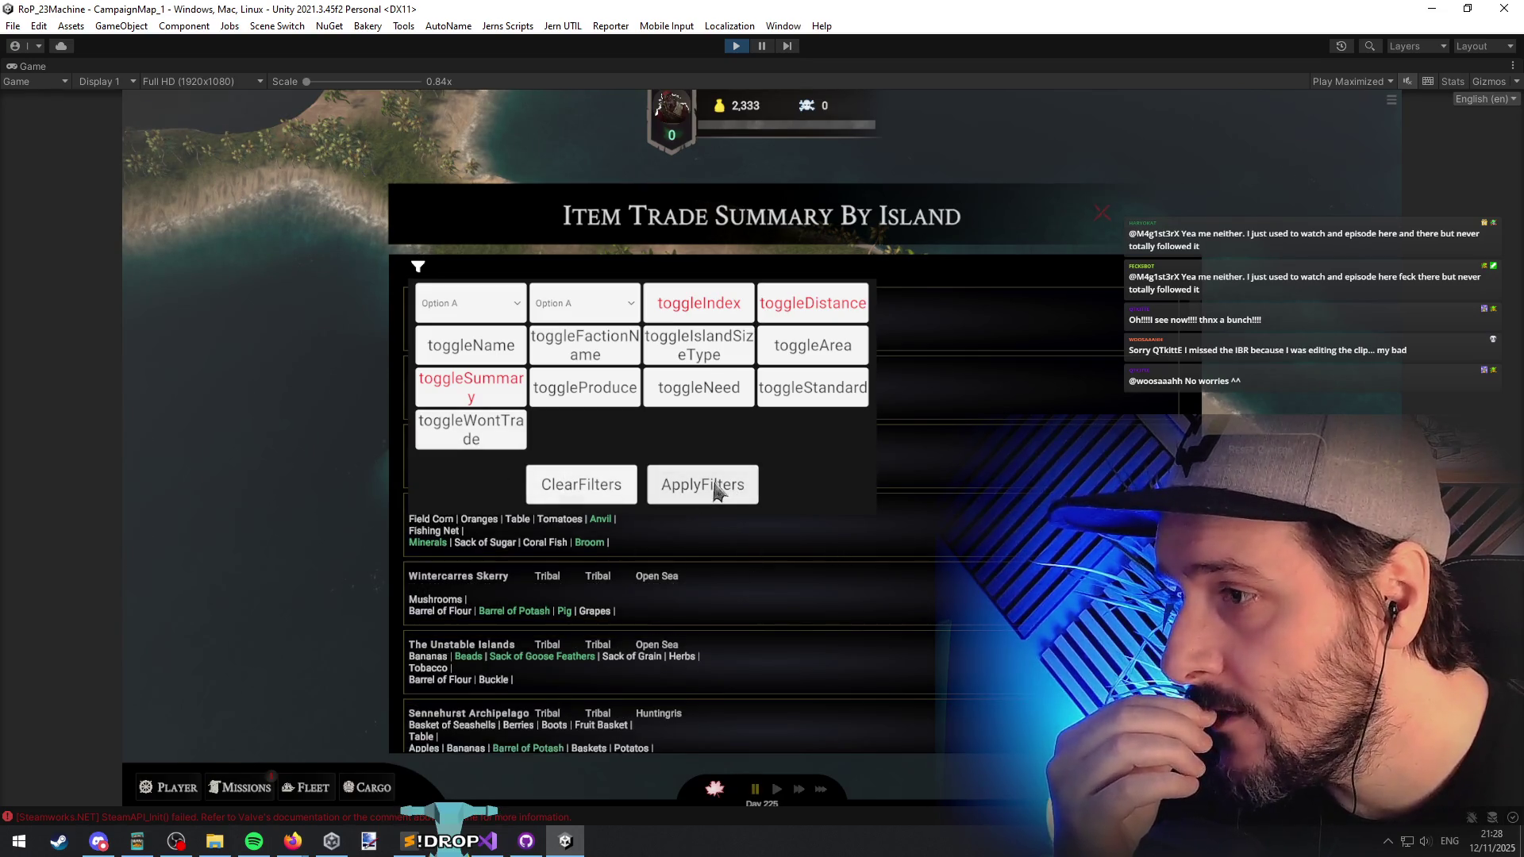
pyautogui.click(611, 395)
pyautogui.click(689, 490)
pyautogui.click(610, 401)
pyautogui.click(687, 486)
pyautogui.click(609, 395)
pyautogui.click(667, 480)
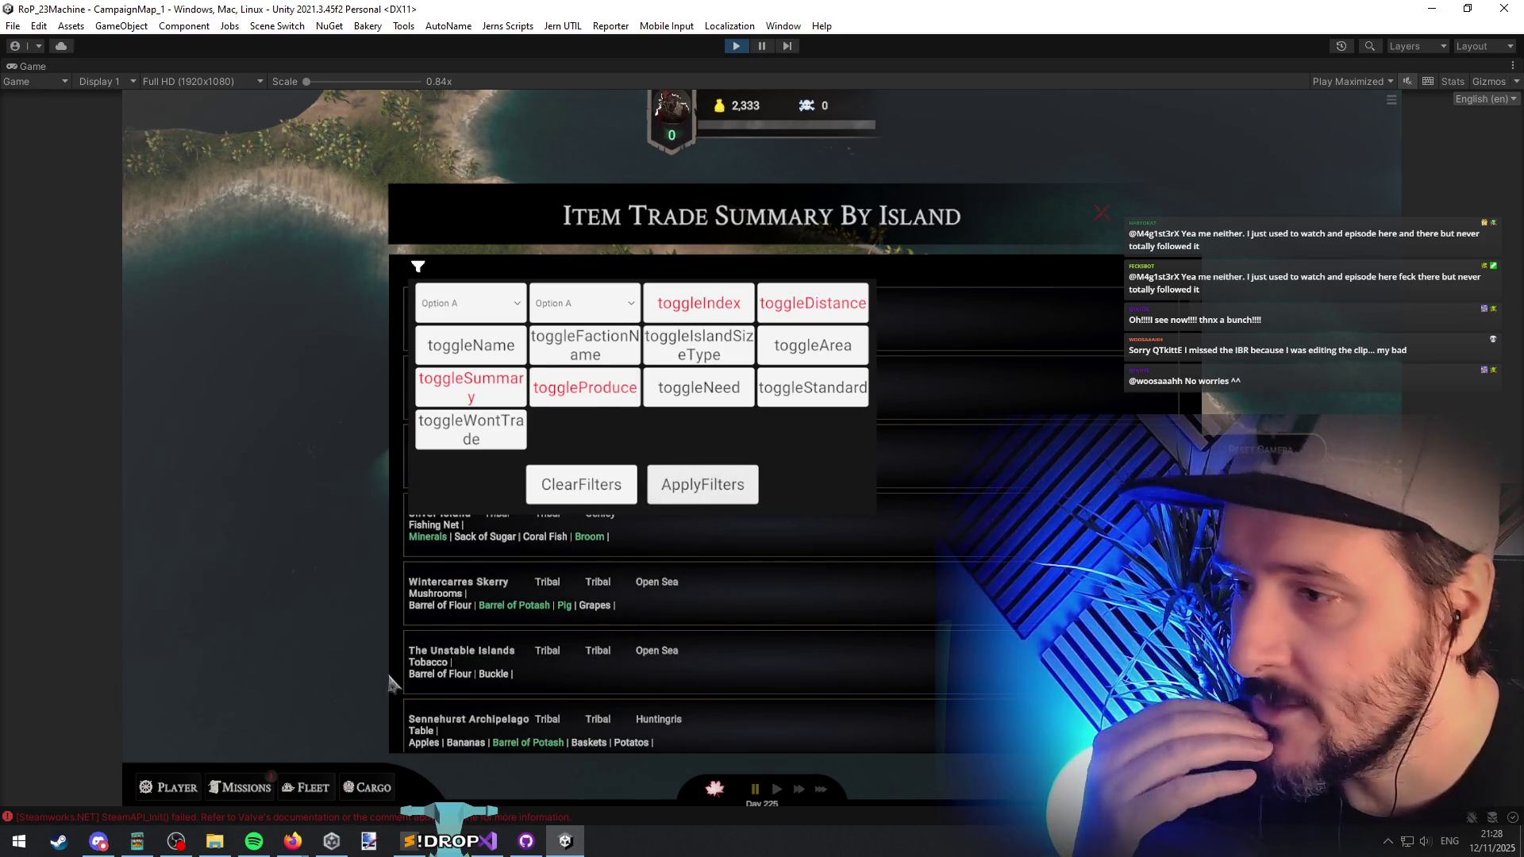
# Step: Restore Produce, hide the Other items, apply the filters, and return to Visual Studio
pyautogui.click(585, 392)
pyautogui.click(843, 403)
pyautogui.click(716, 492)
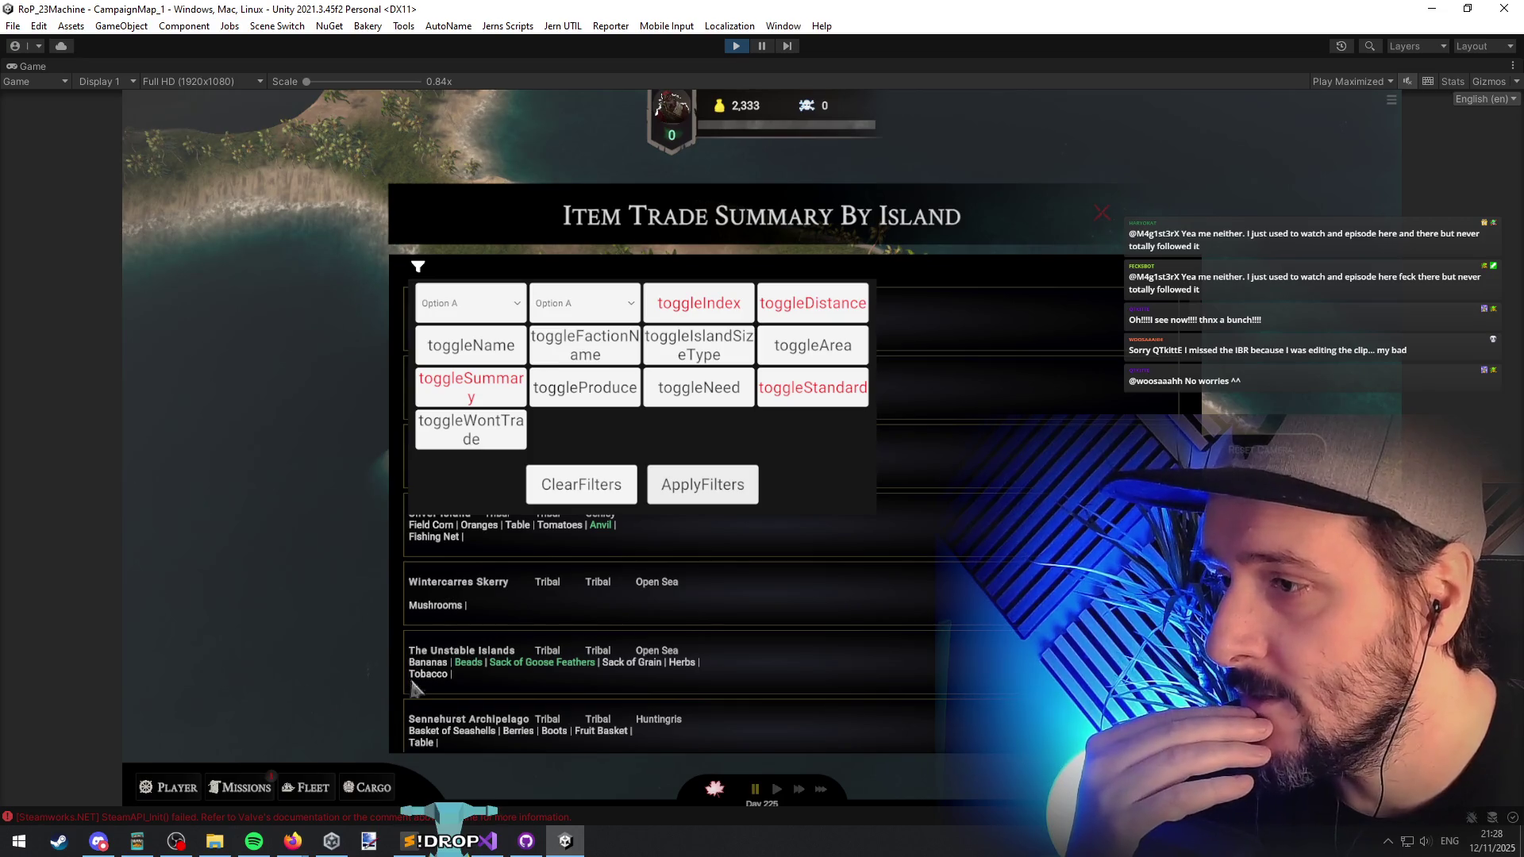
pyautogui.click(486, 841)
pyautogui.click(370, 367)
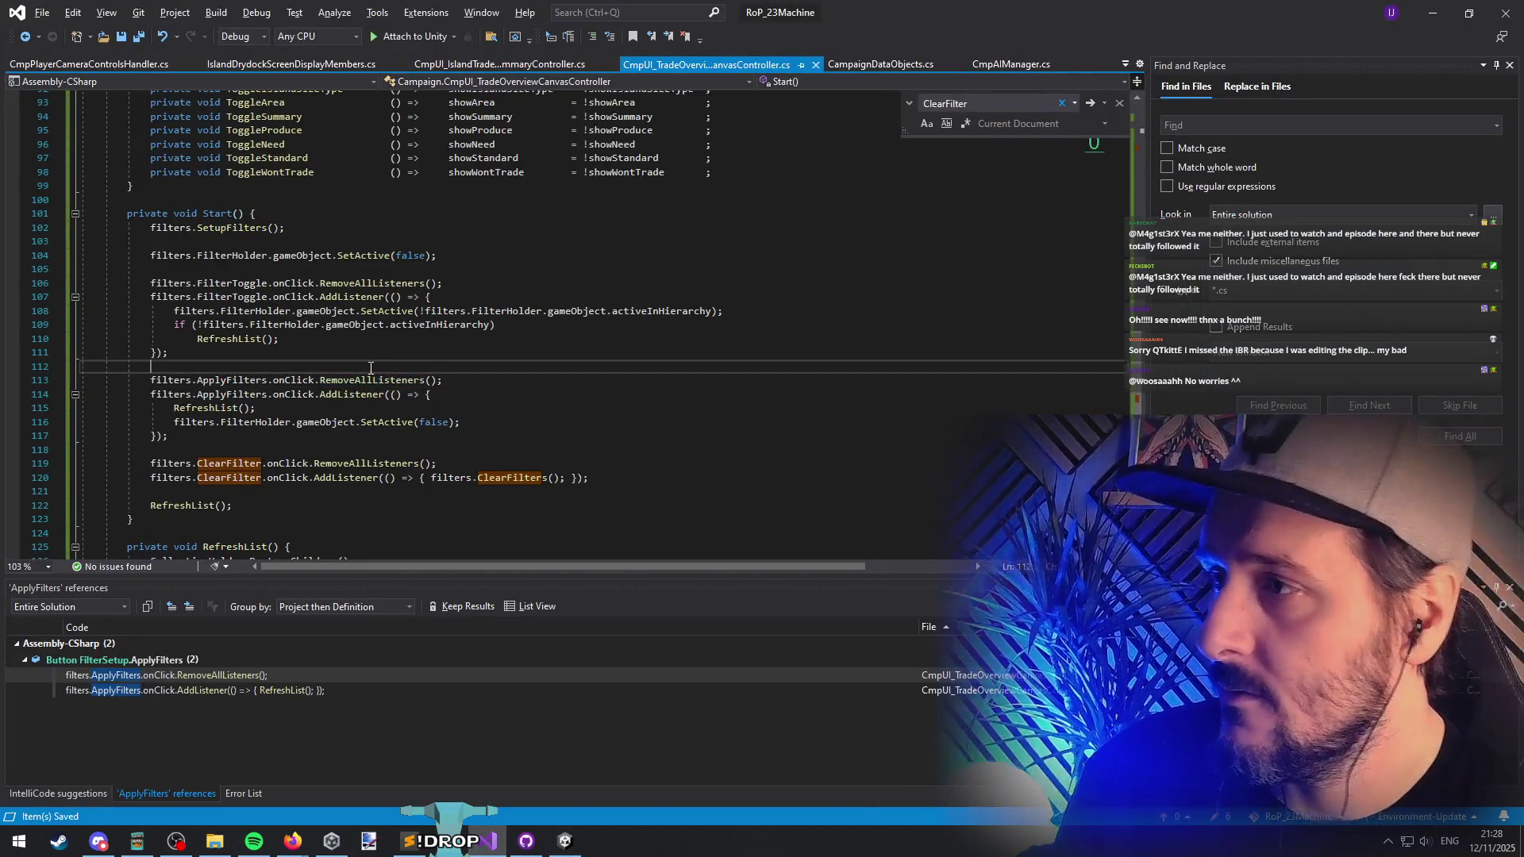
# Step: Open the summary controller and pass "Produce" as the first AppendItems argument
pyautogui.hotkey('ctrl', 'Tab')
pyautogui.scroll(-5, 394, 468)
pyautogui.hotkey('ctrl', 'Tab')
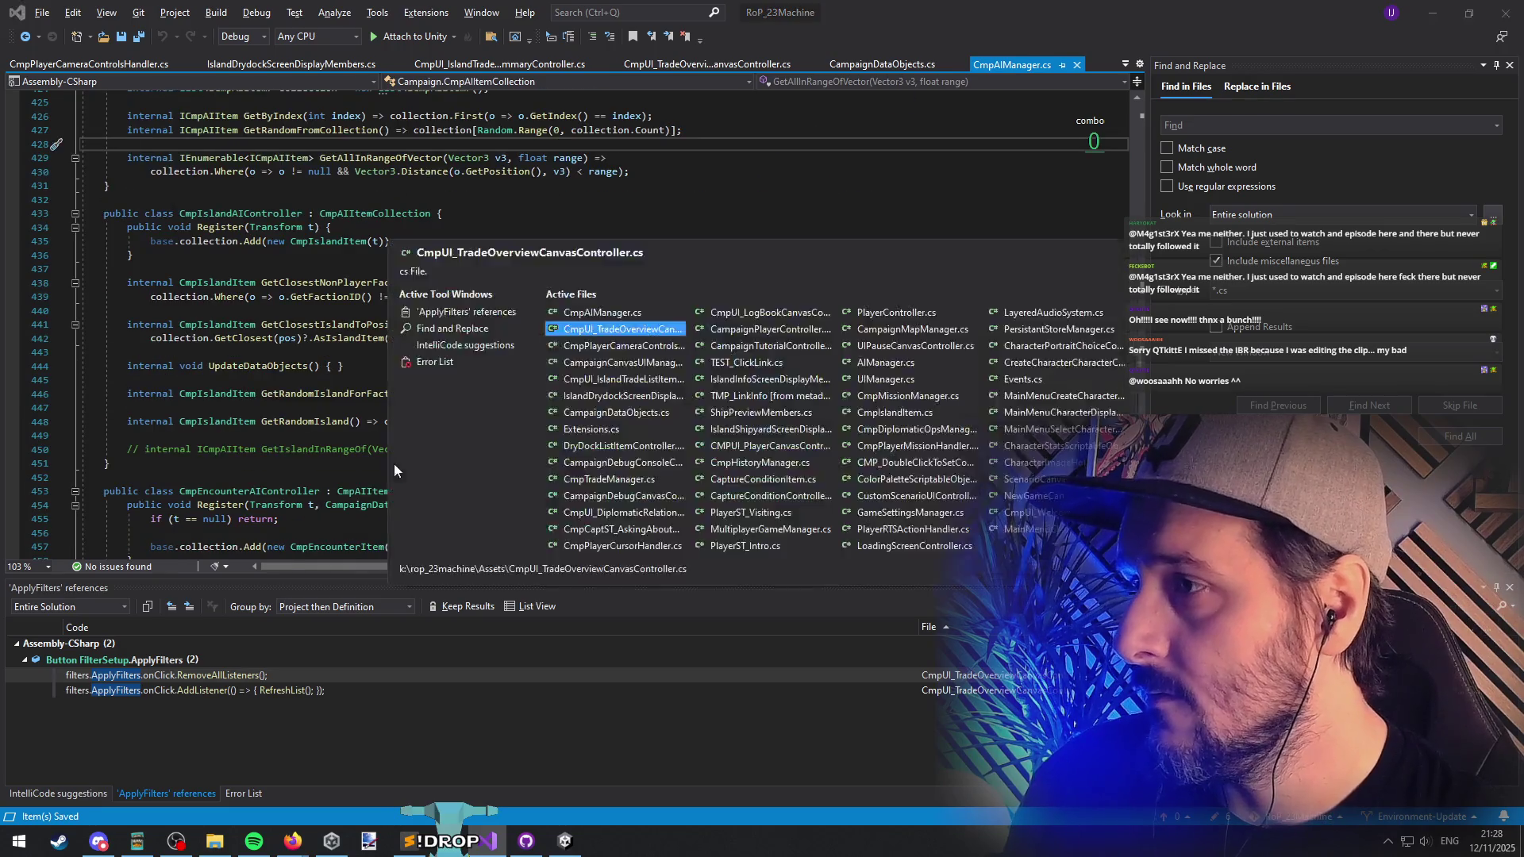
pyautogui.hotkey('ctrl', 'Tab')
pyautogui.hotkey('ctrl', 'Tab')
pyautogui.hotkey('ctrl', 'Tab')
pyautogui.hotkey('ctrl', 'Tab')
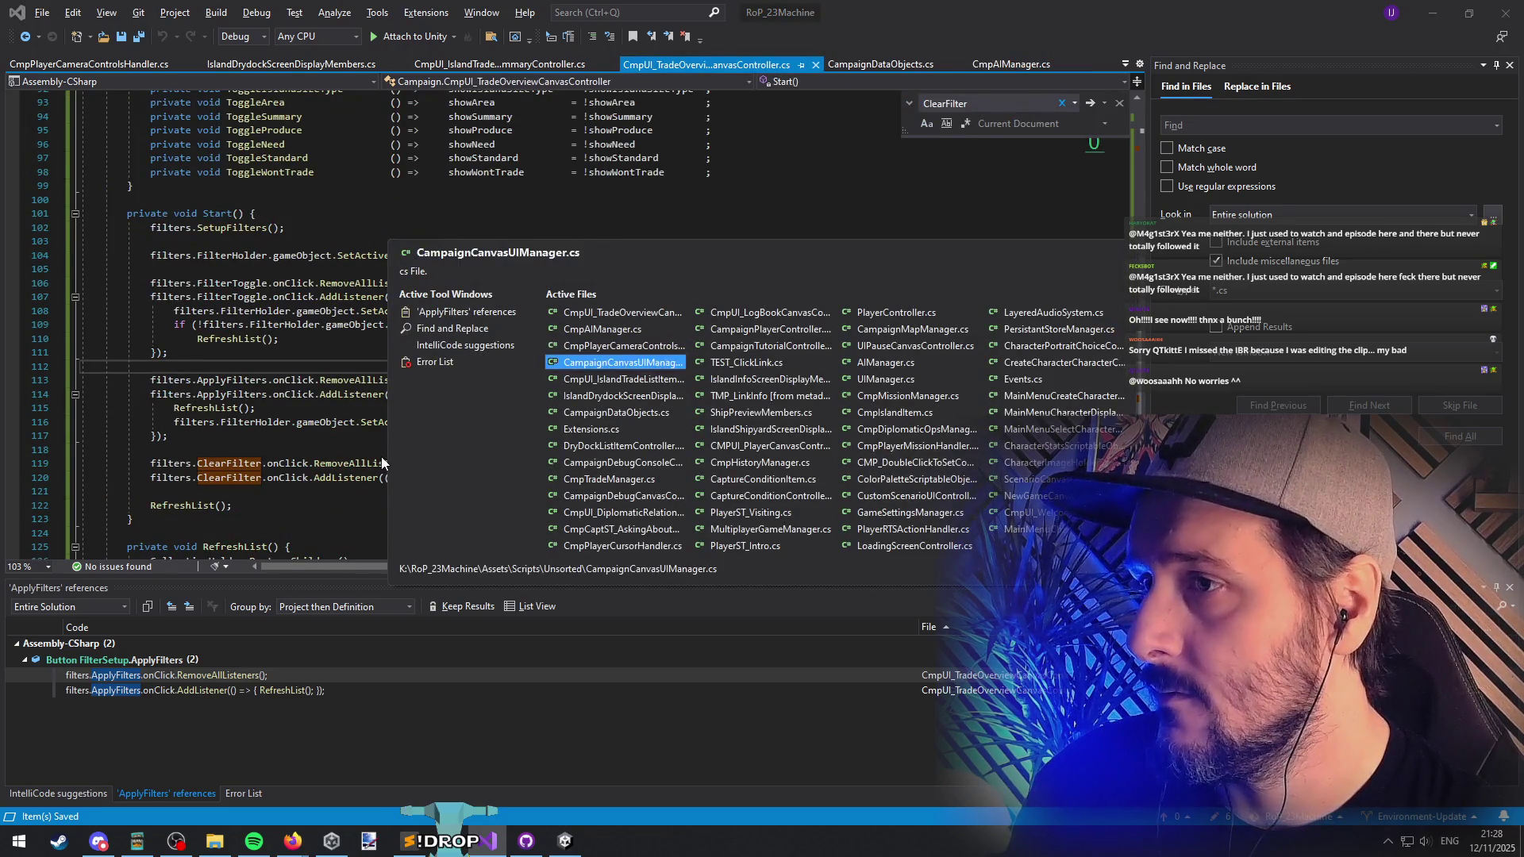
pyautogui.scroll(-4, 369, 449)
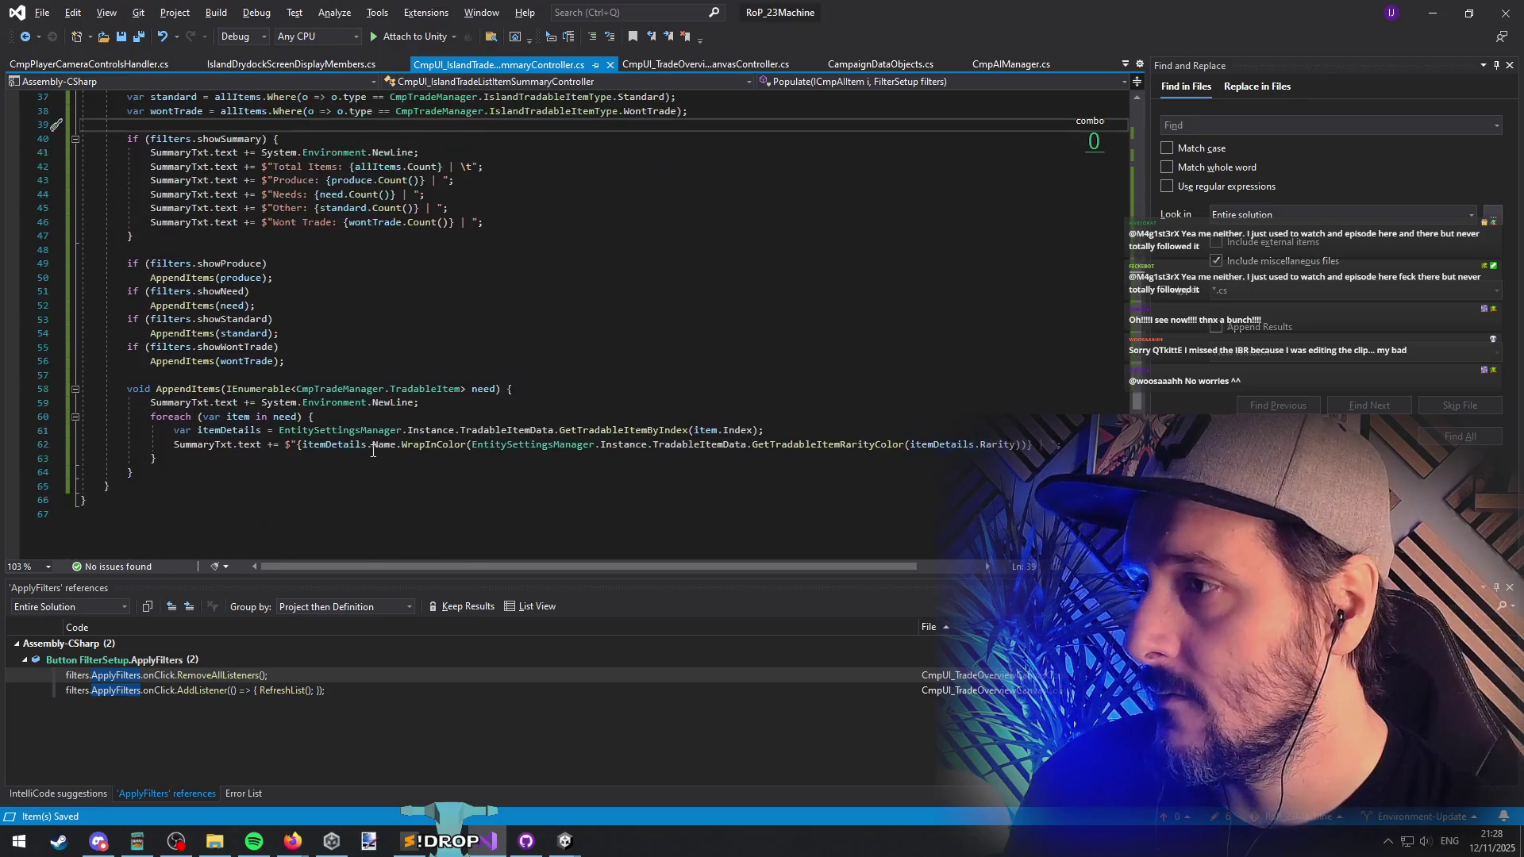
pyautogui.click(238, 278)
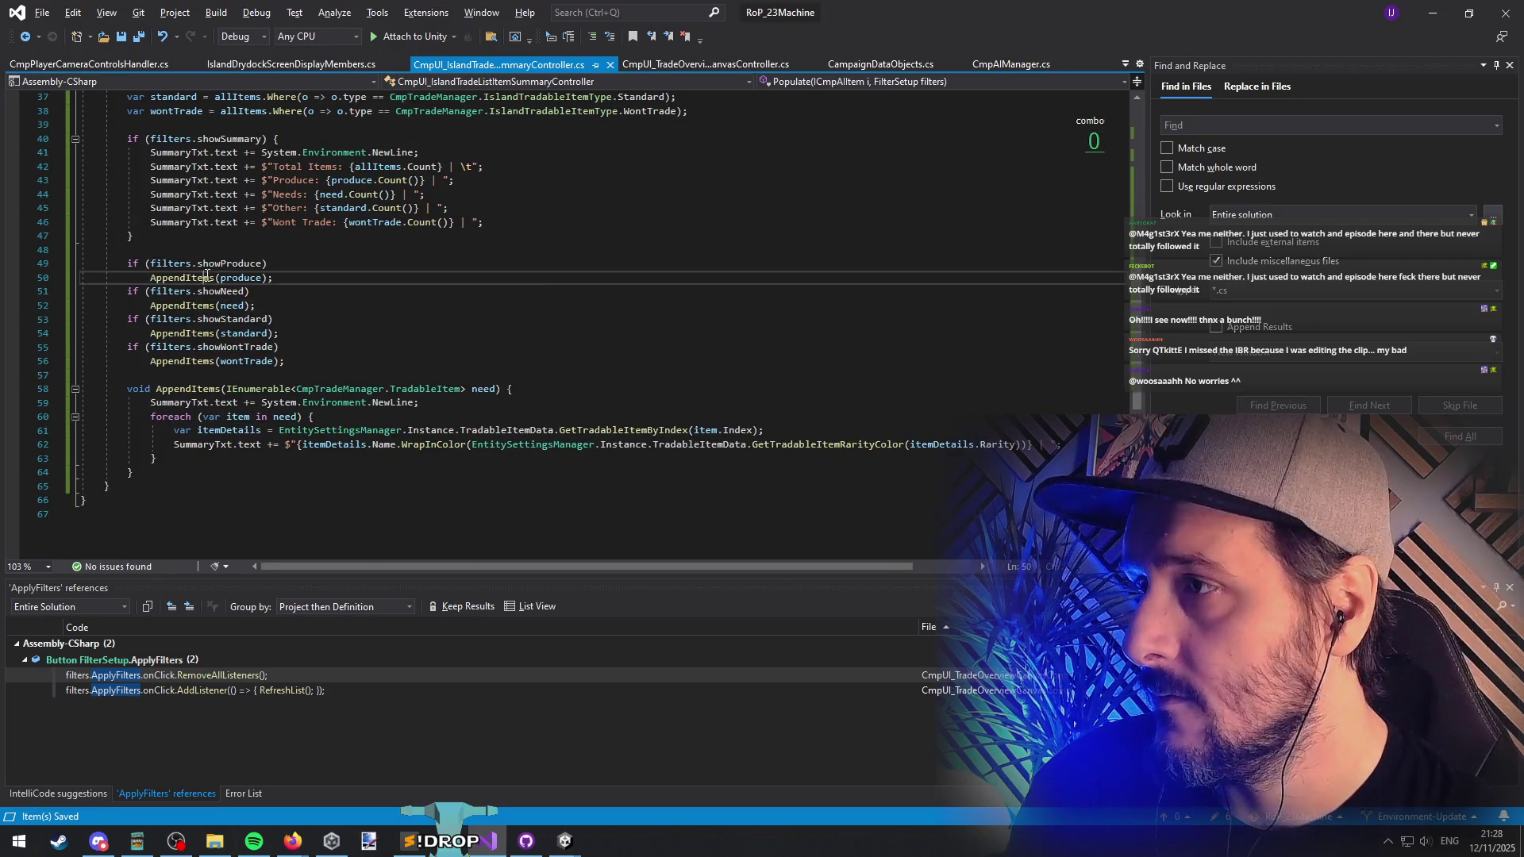
pyautogui.write('"')
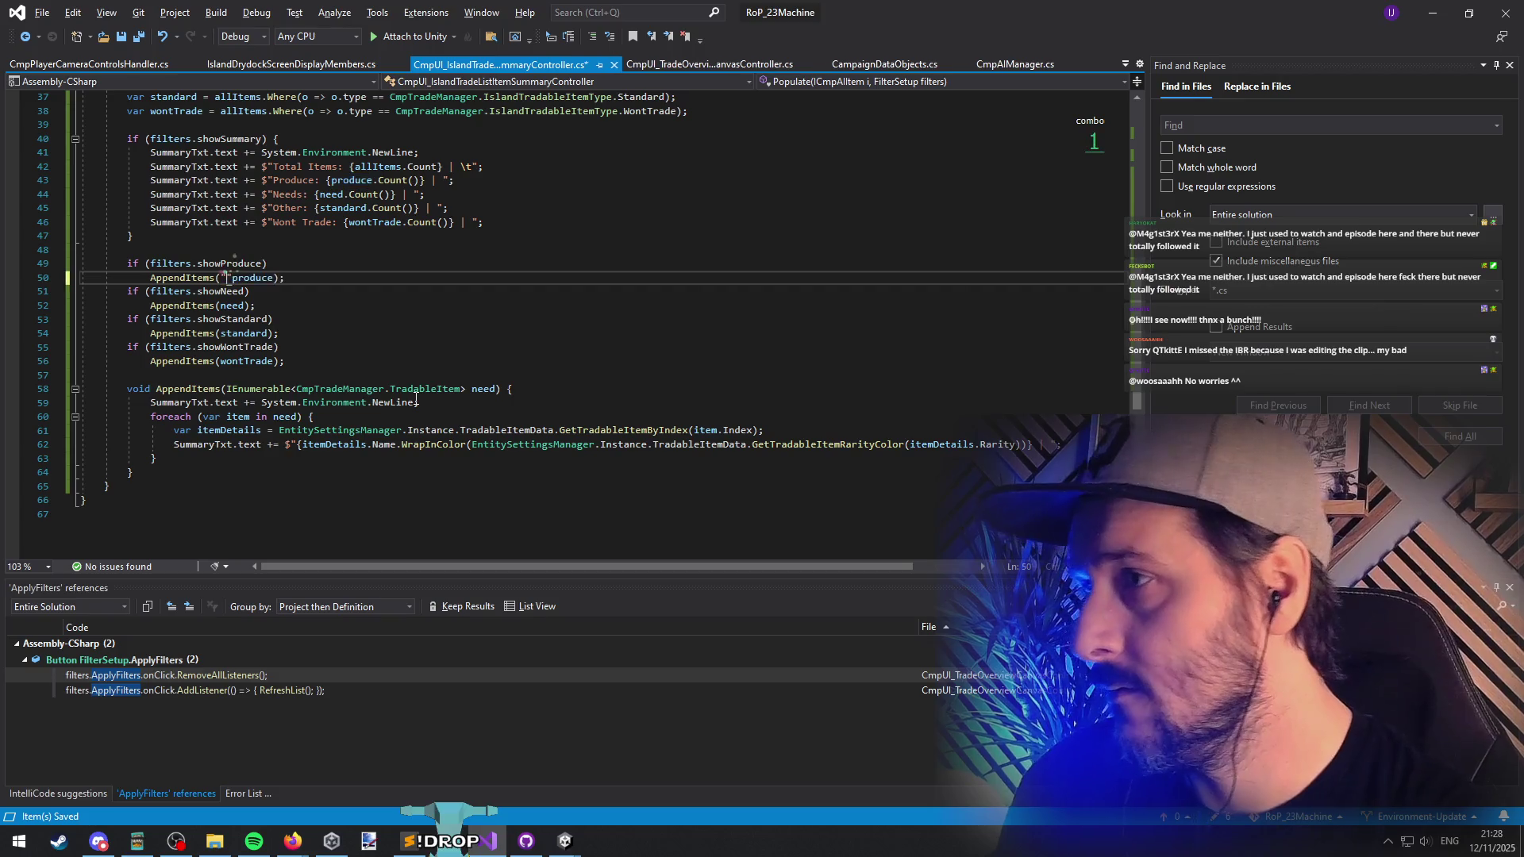
pyautogui.write('Produce"')
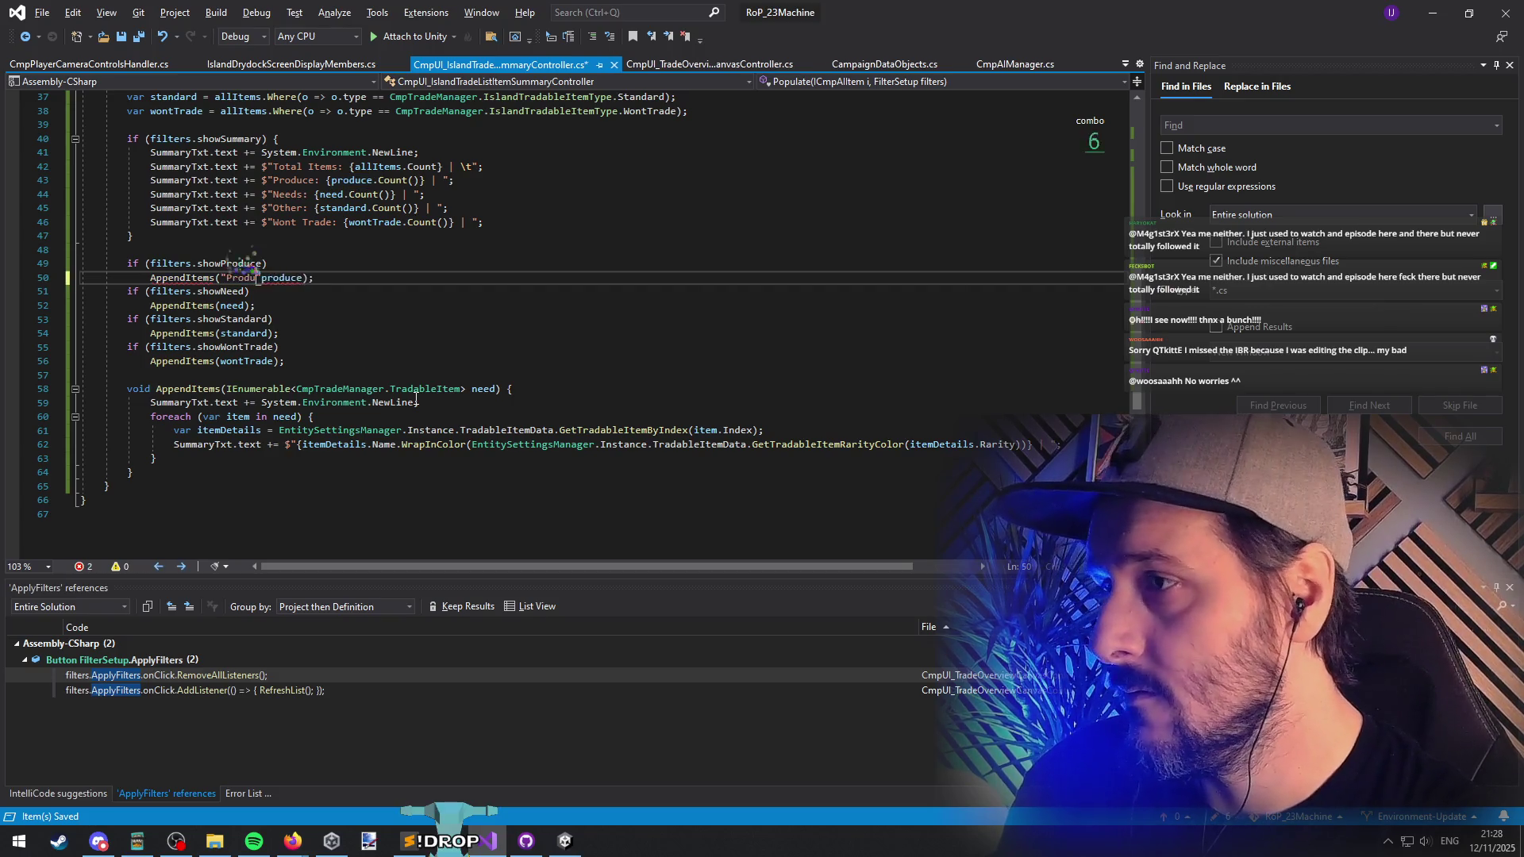
pyautogui.write(',')
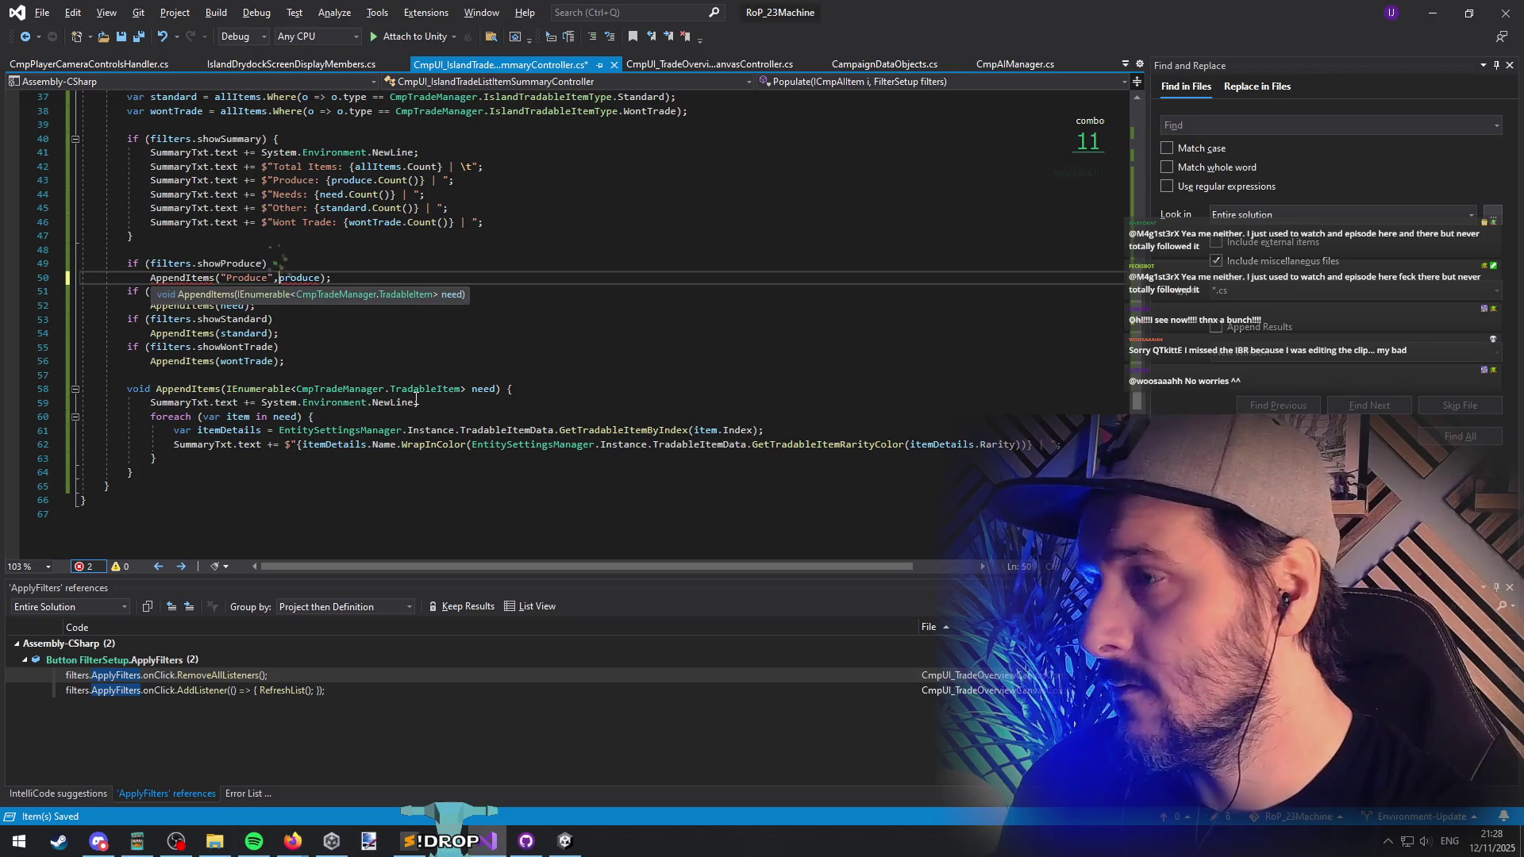
# Step: Add a string title parameter to AppendItems, show {title} in the item text, and save
pyautogui.press('Escape')
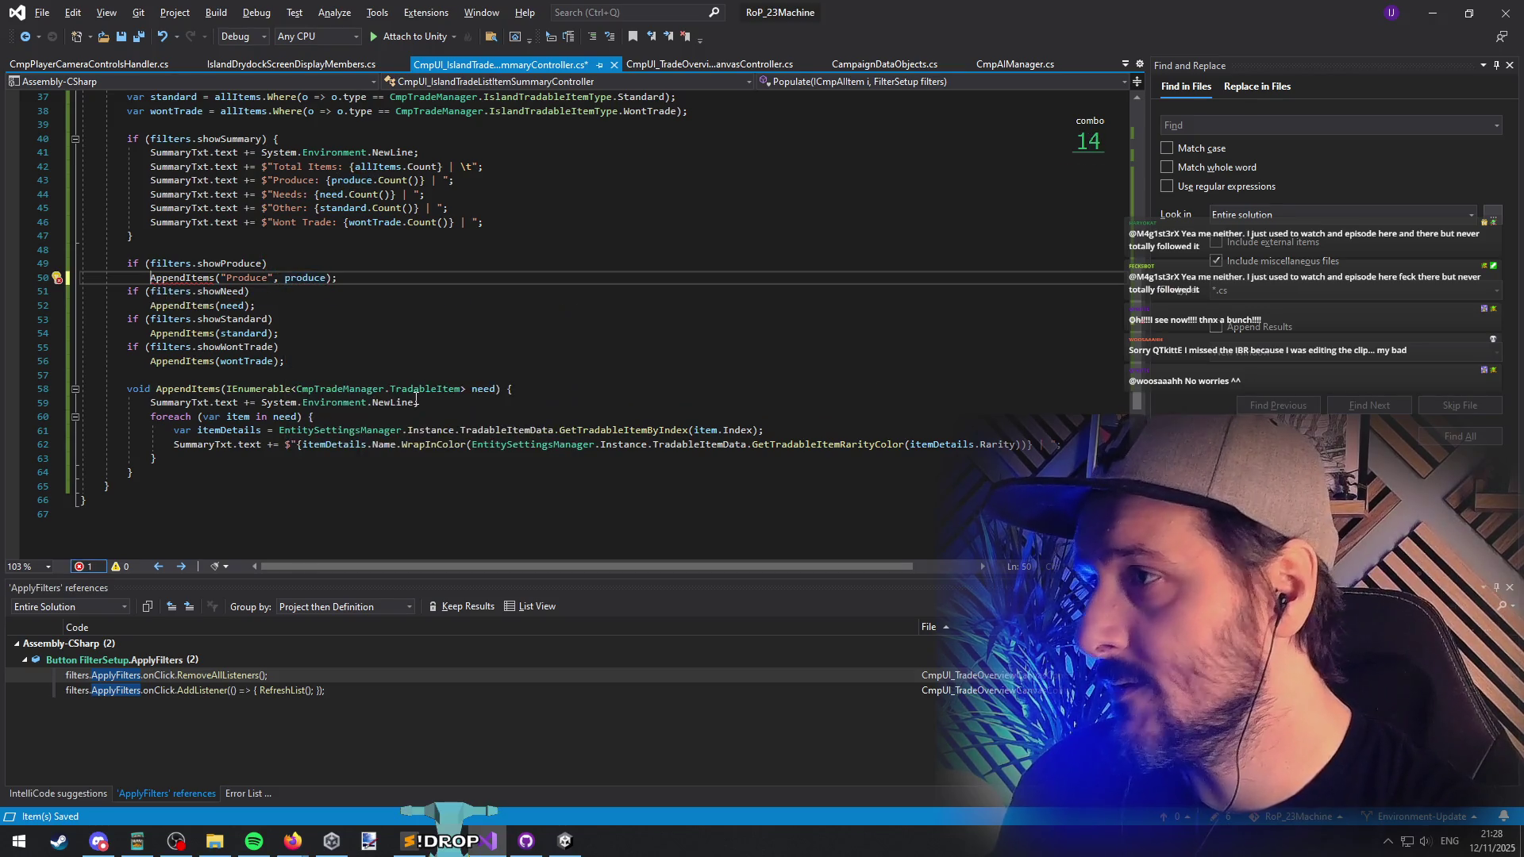
pyautogui.press('Home')
pyautogui.hotkey('alt', 'Home')
pyautogui.press('Return')
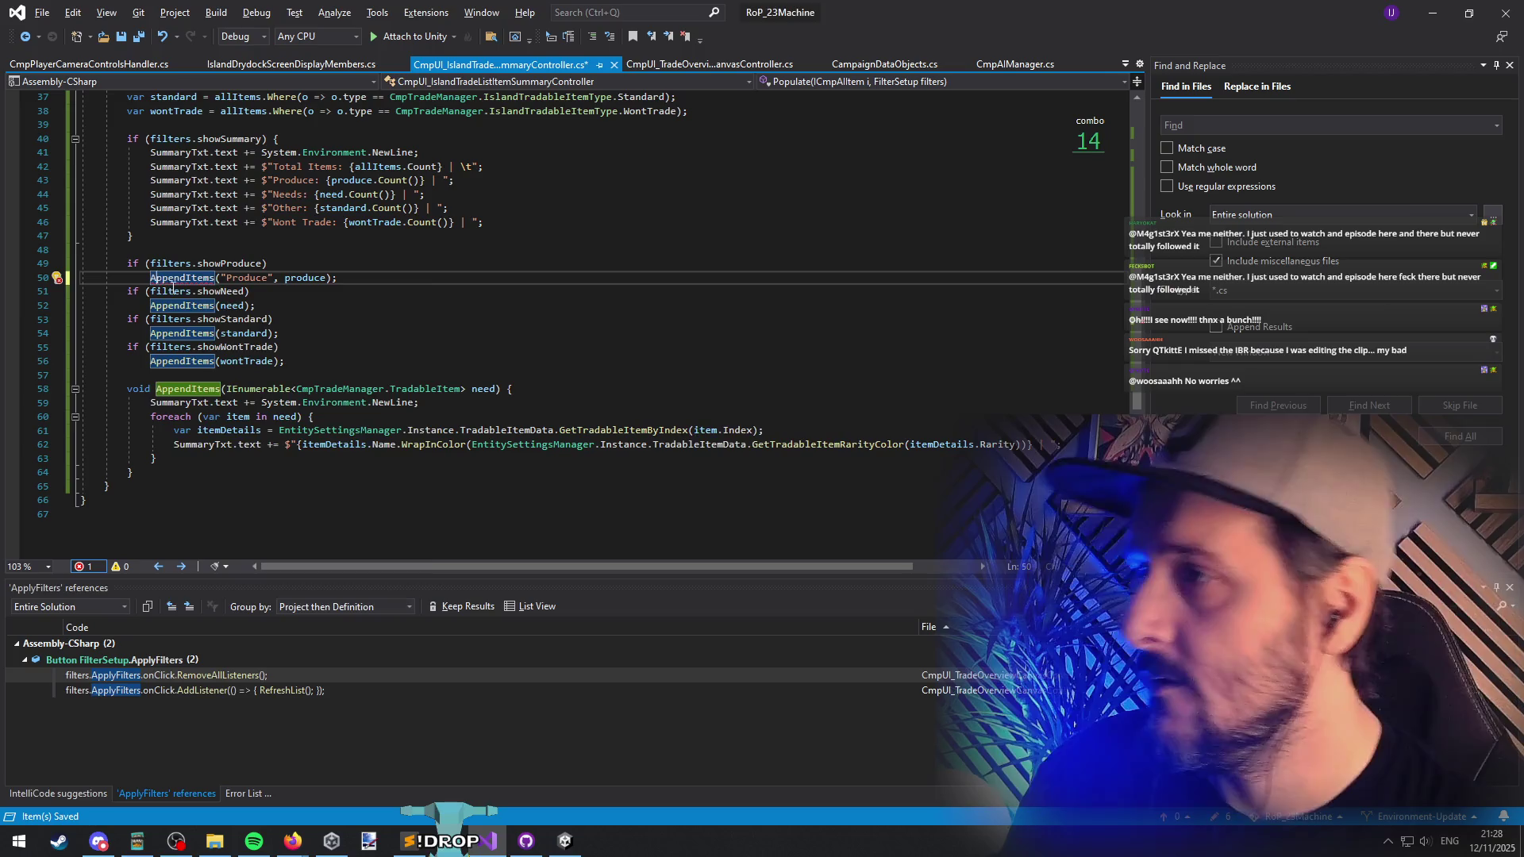
pyautogui.hotkey('shift', 'F10')
pyautogui.press('Return')
pyautogui.click(117, 297)
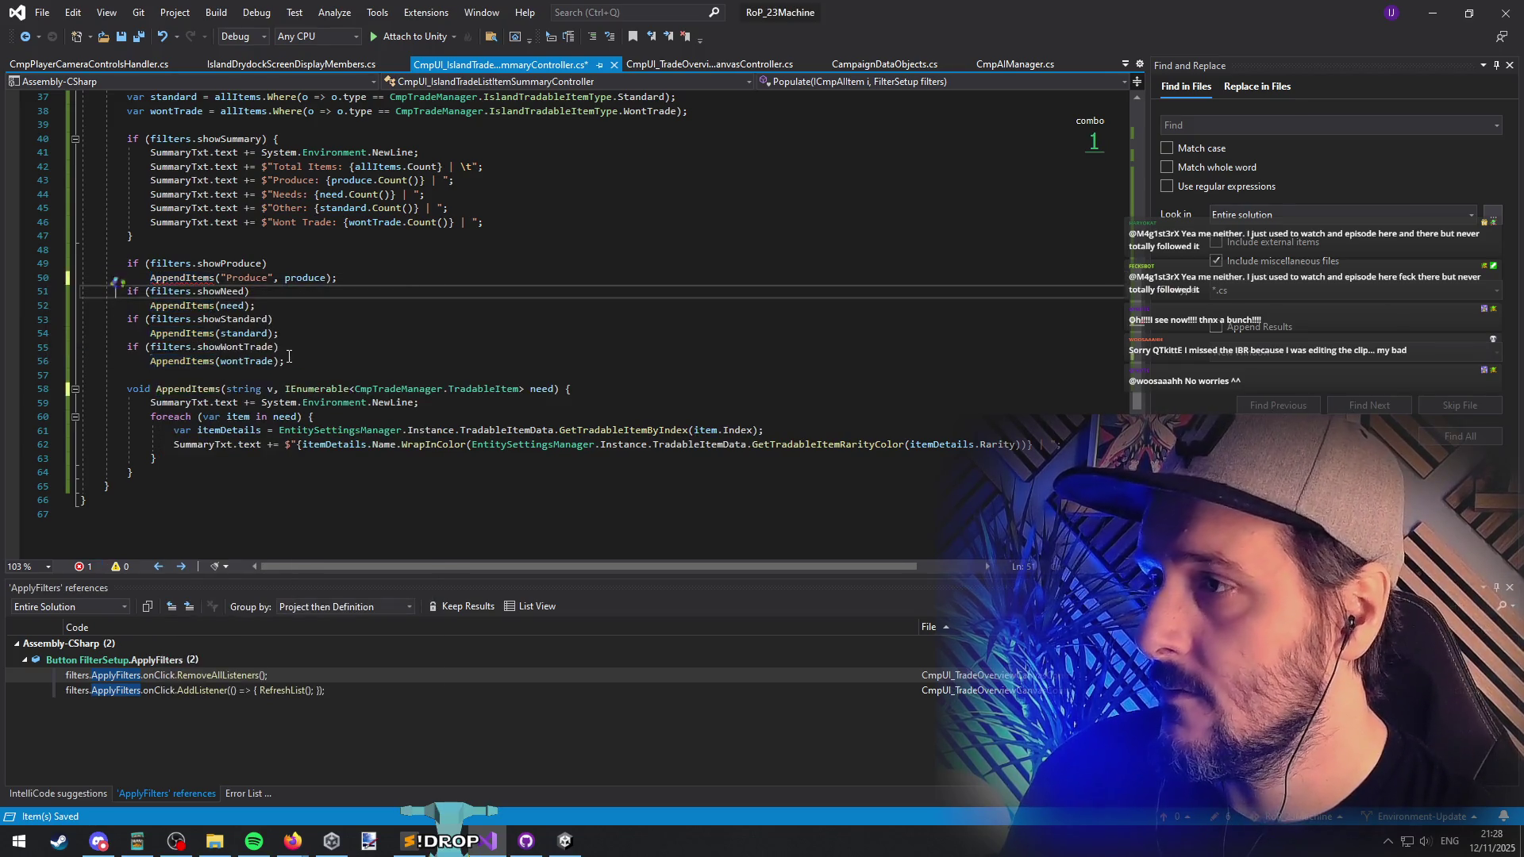
pyautogui.write('title')
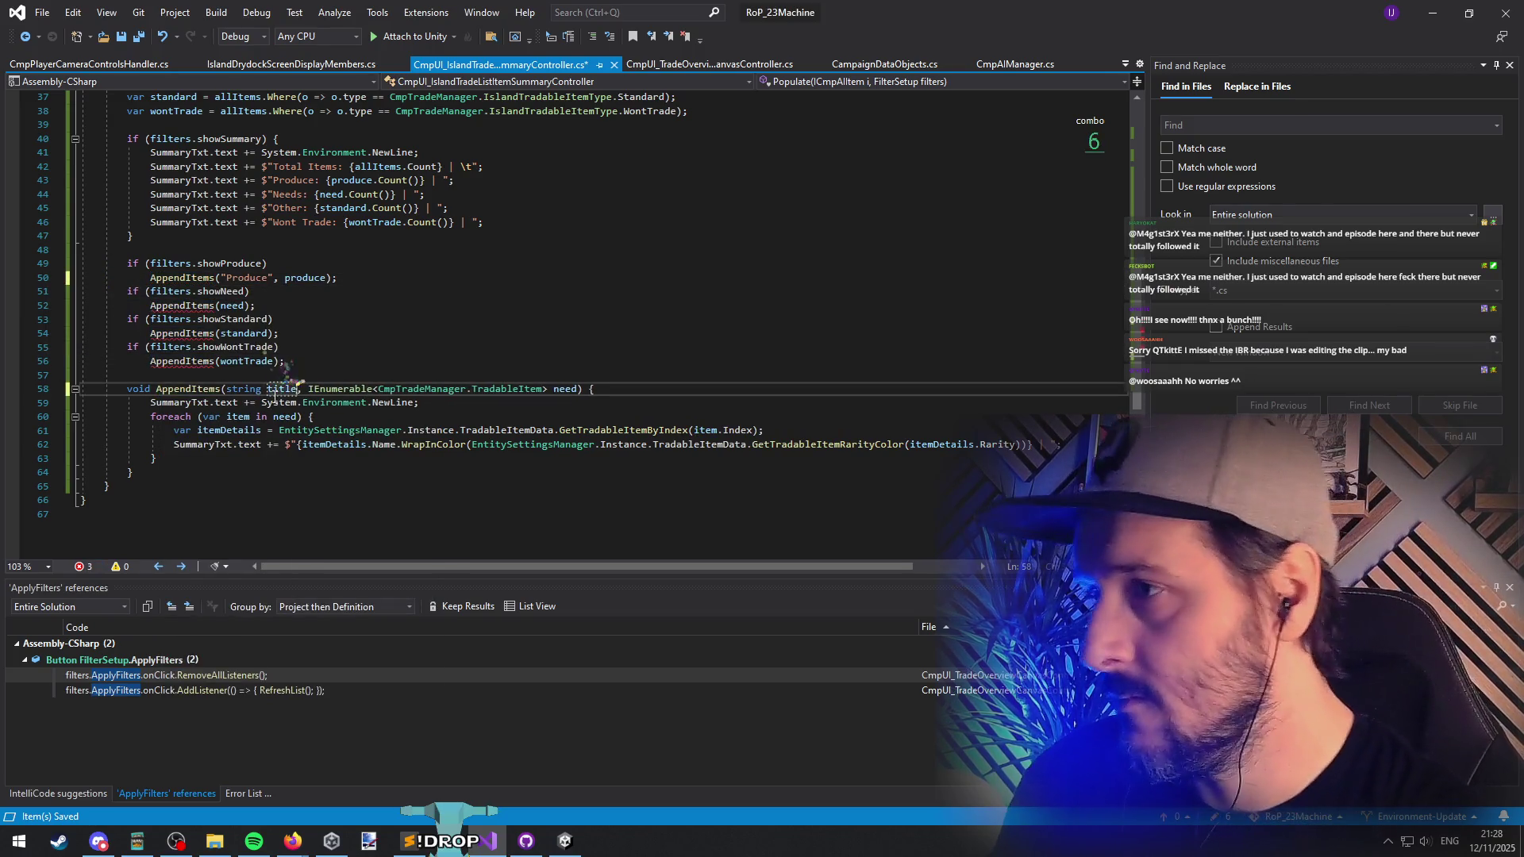
pyautogui.press('Down')
pyautogui.press('Down')
pyautogui.press('Down')
pyautogui.write('{title}')
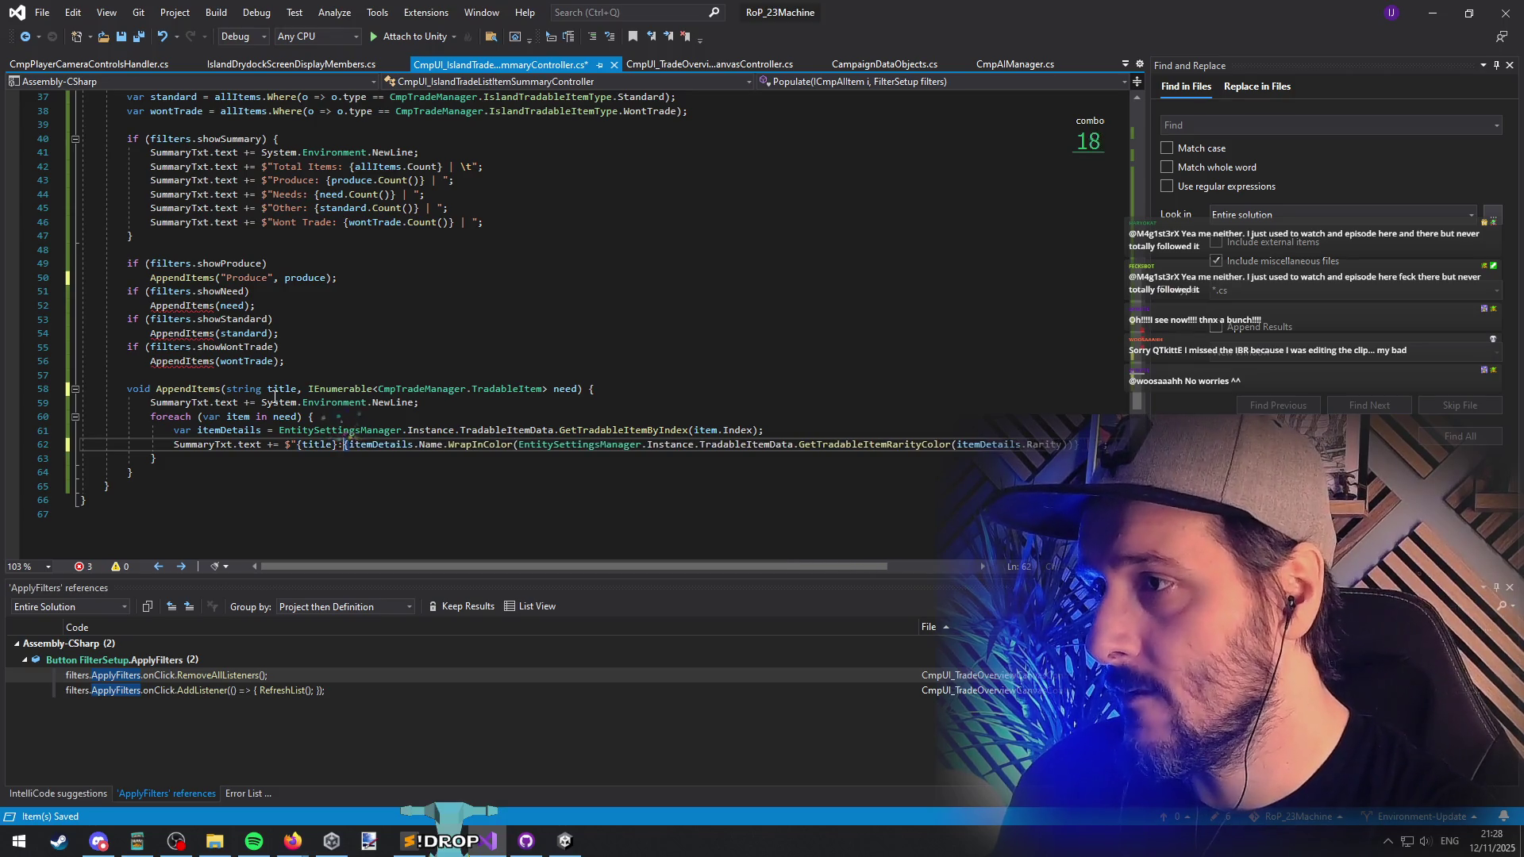
pyautogui.press('Down')
pyautogui.hotkey('ctrl', 's')
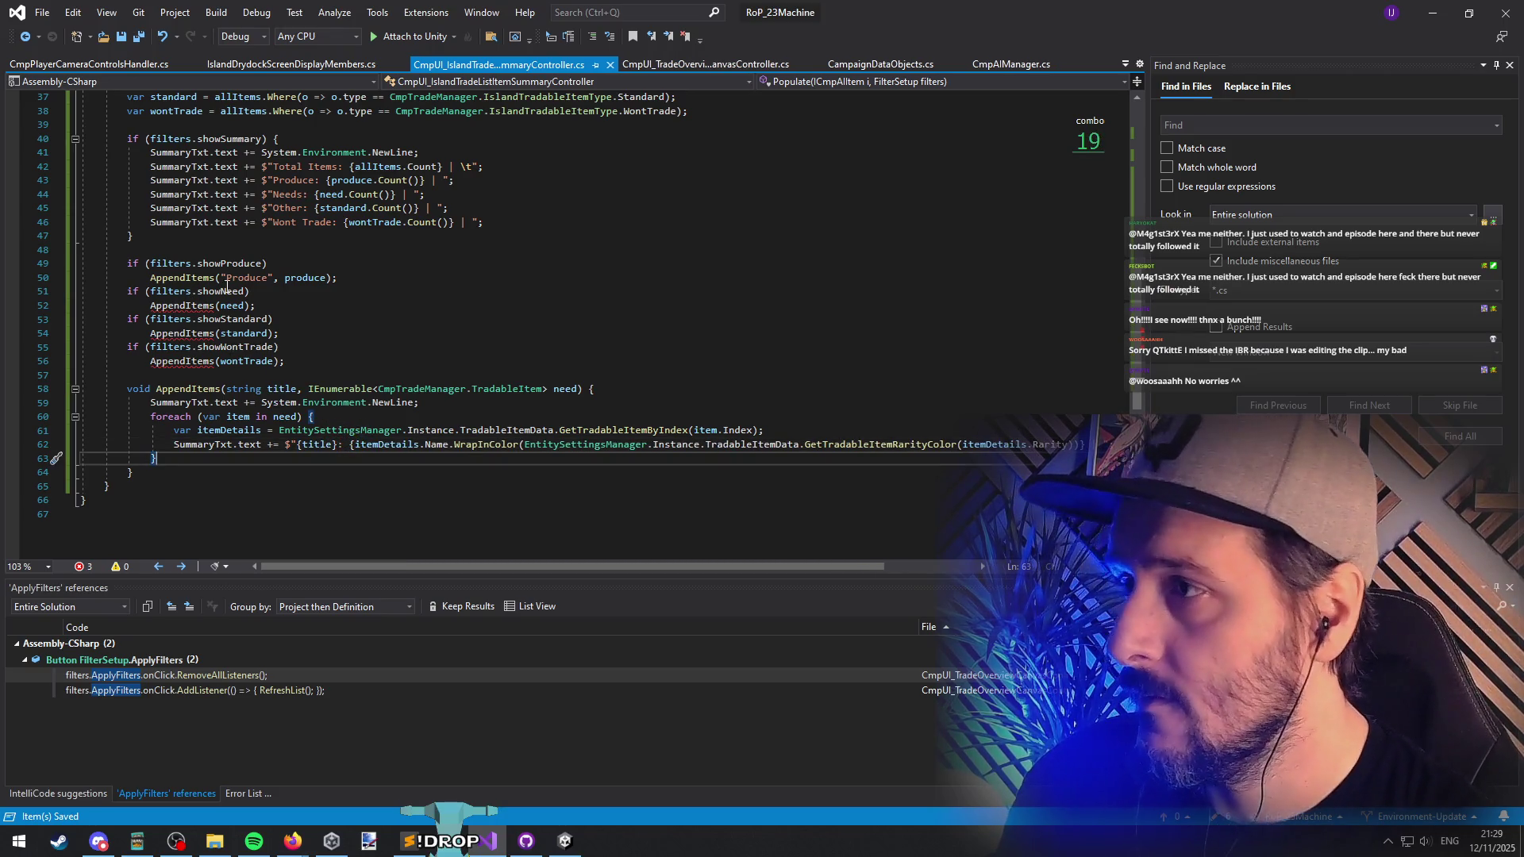
# Step: Pass "Needs", "Other" and "Won't Trade" titles into the remaining AppendItems calls and save
pyautogui.doubleClick(223, 306)
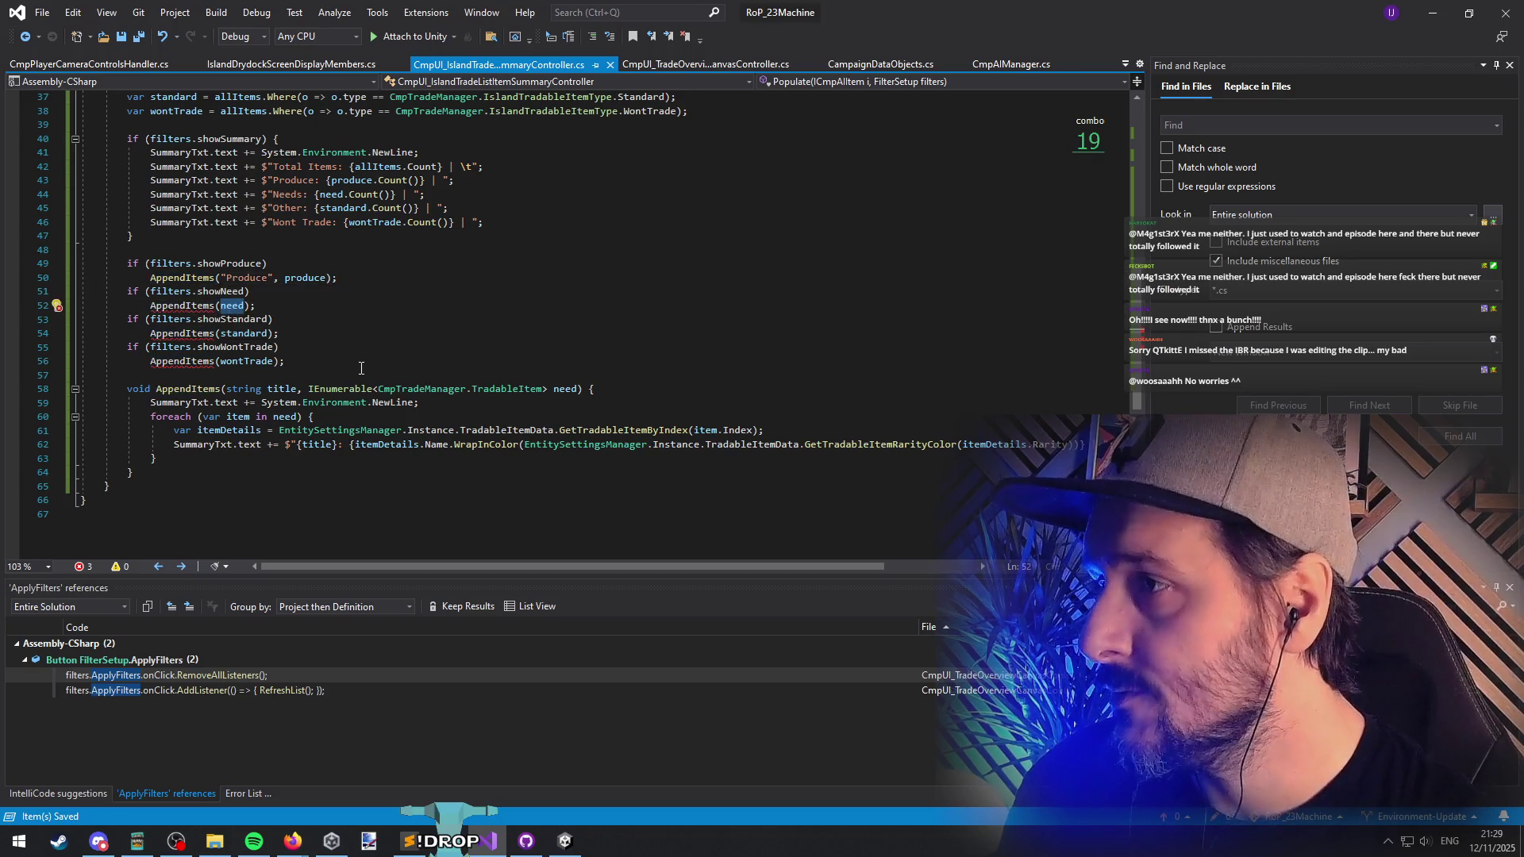
pyautogui.press('Left')
pyautogui.write('"Needs"')
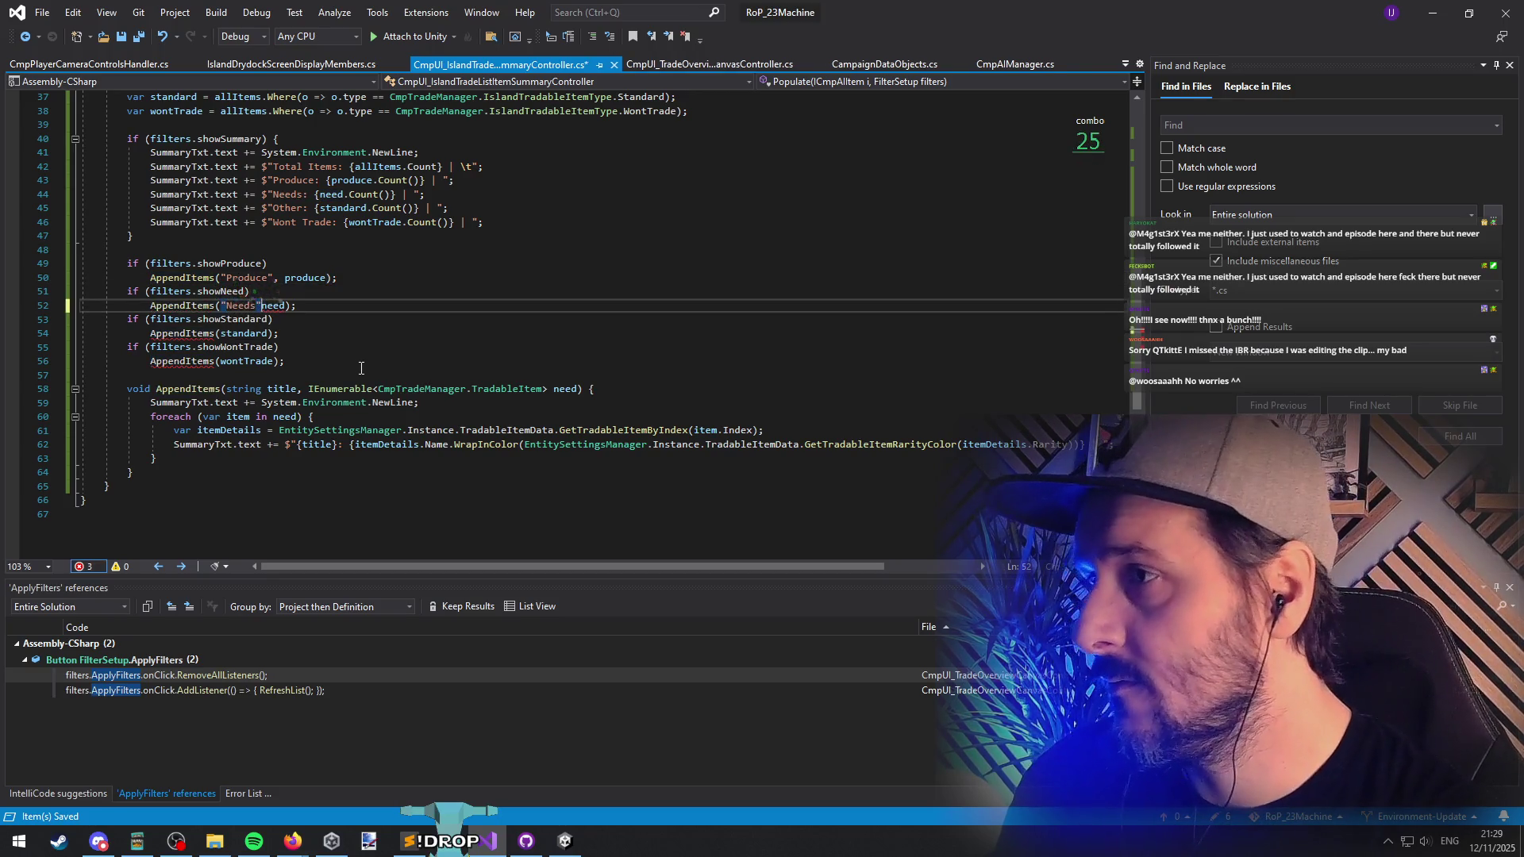
pyautogui.write(',')
pyautogui.press('Escape')
pyautogui.press('Down')
pyautogui.press('Down')
pyautogui.write('"Other",')
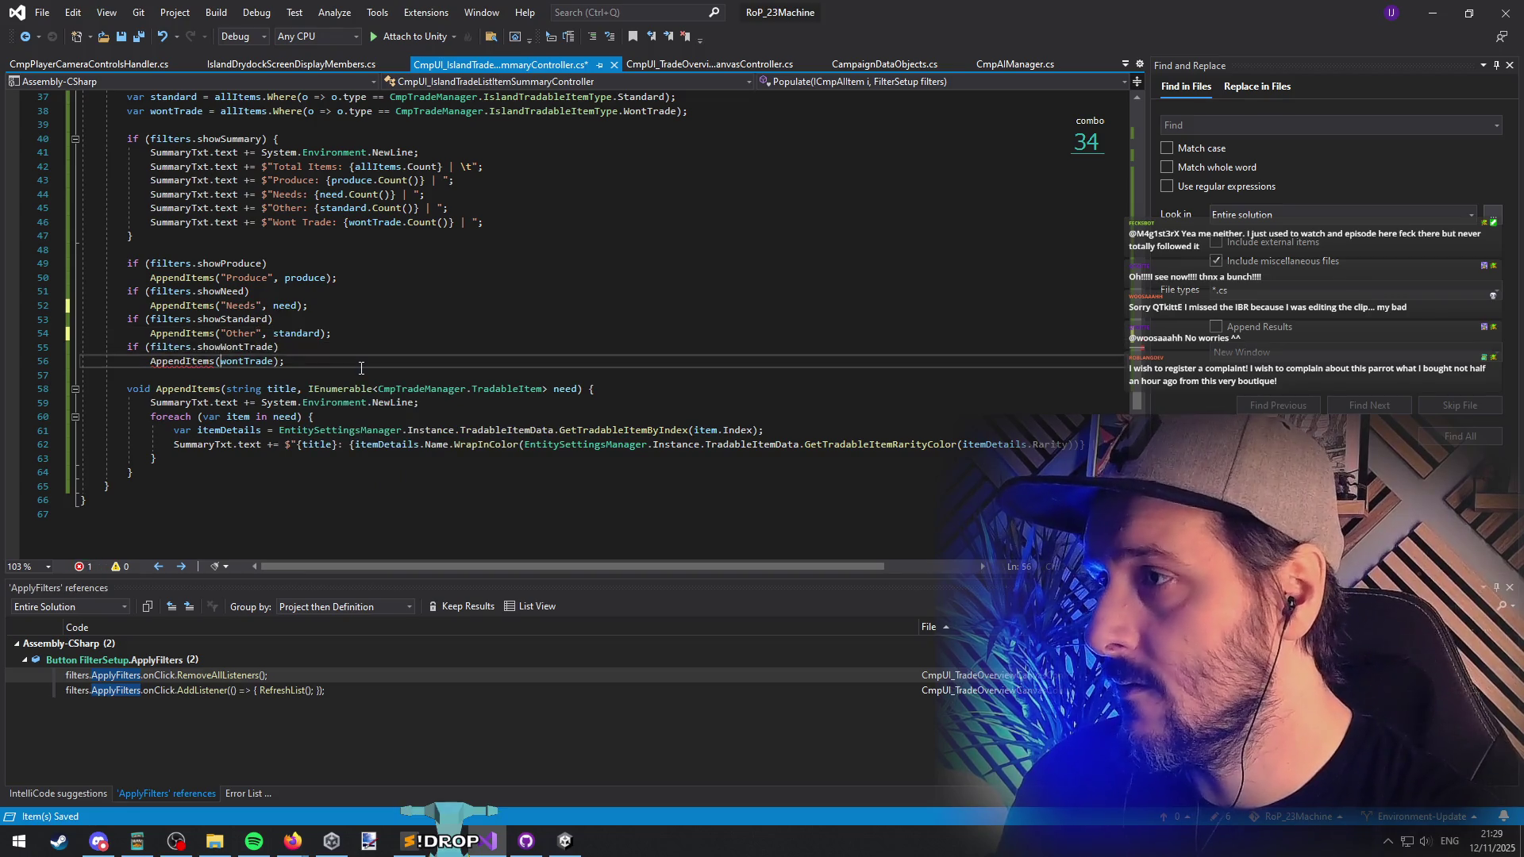
pyautogui.write('"",')
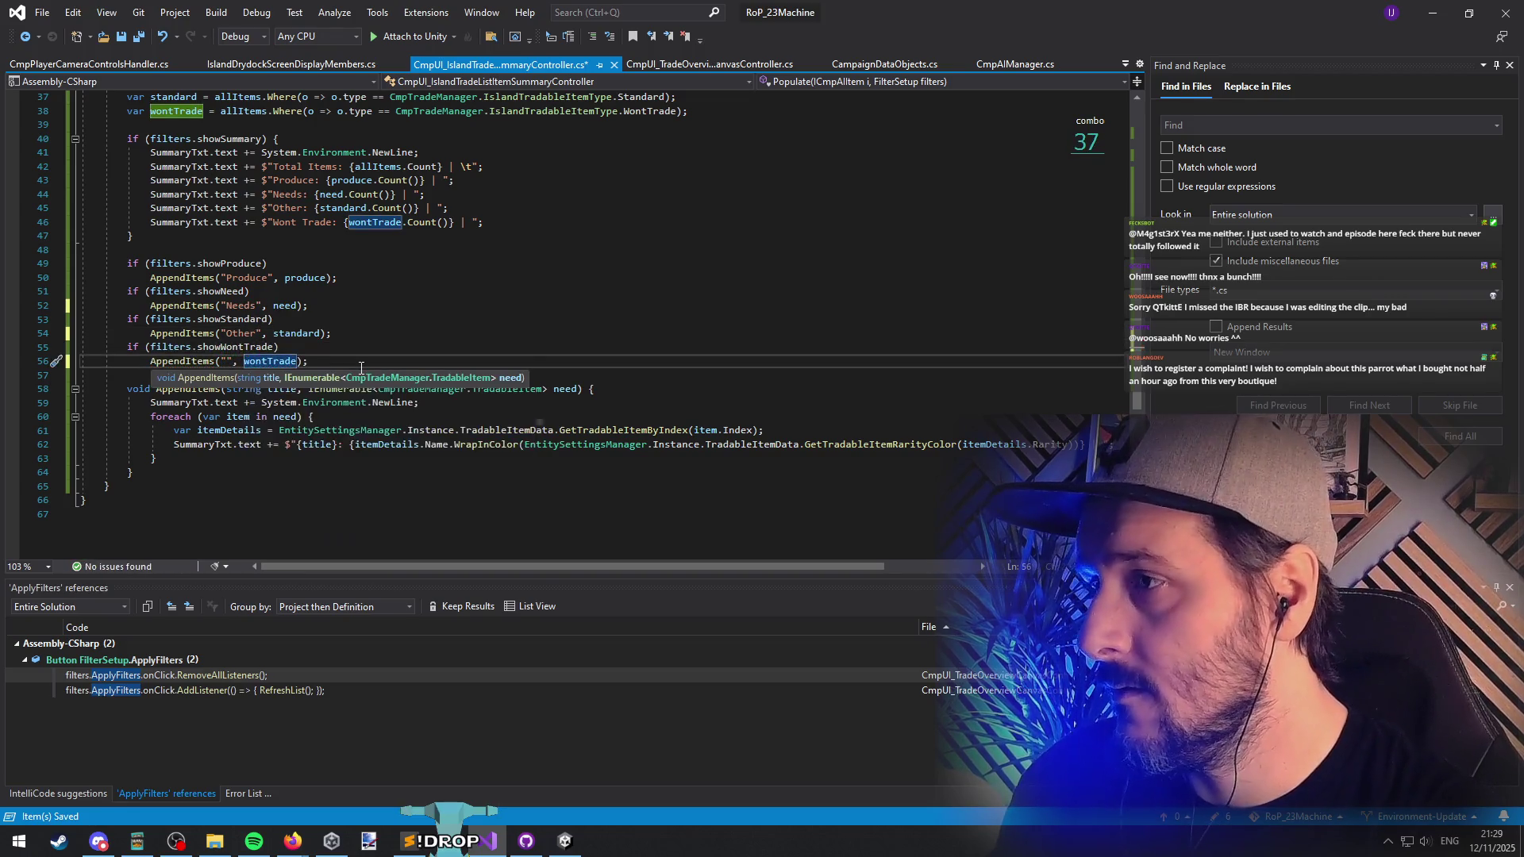
pyautogui.press('Left')
pyautogui.press('Left')
pyautogui.press('Left')
pyautogui.write('Won\'t Trade",')
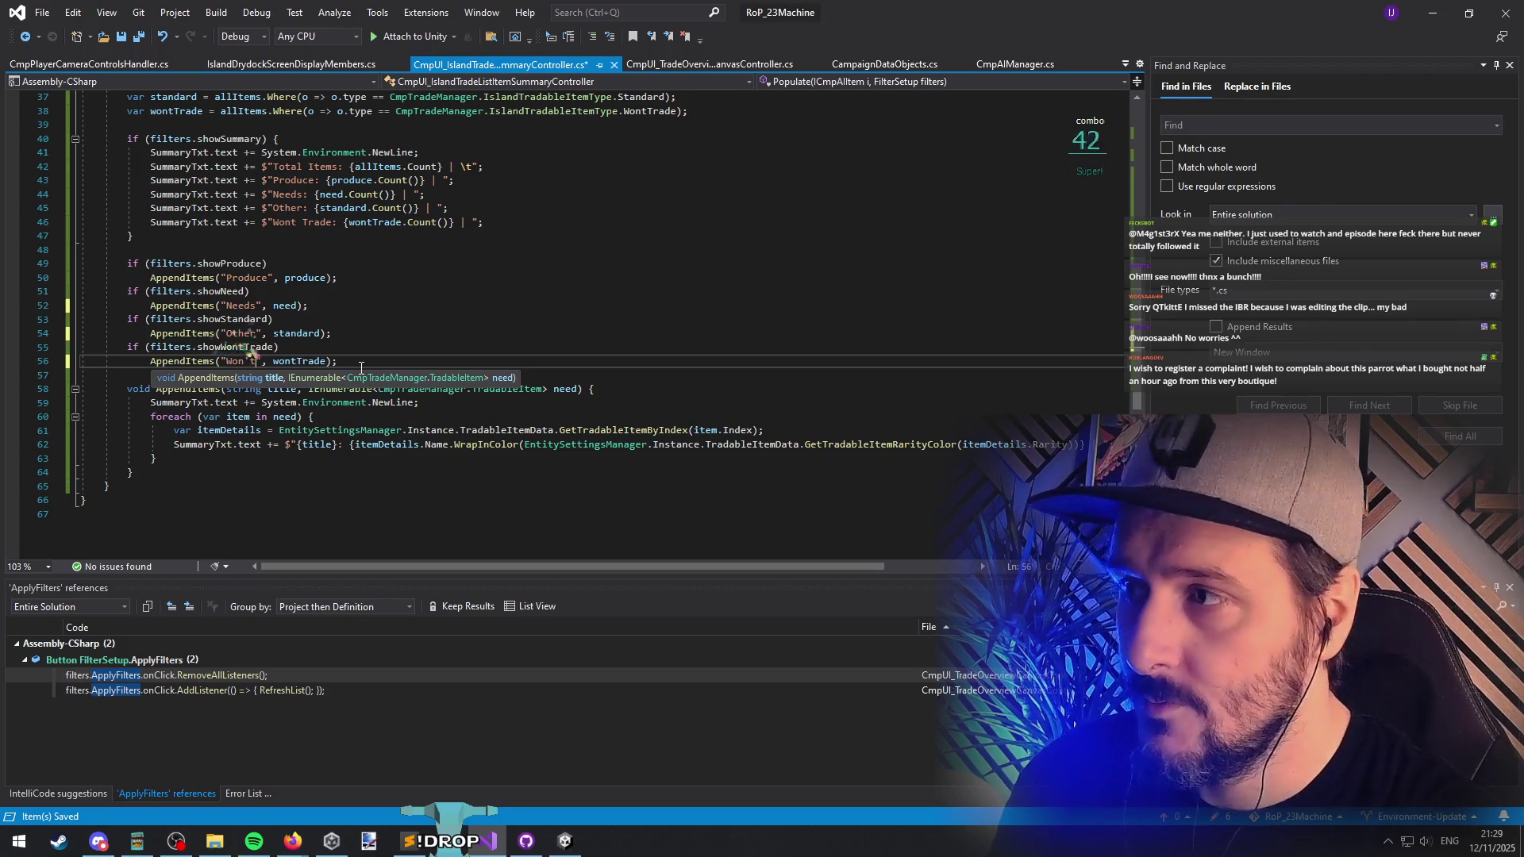
pyautogui.press('End')
pyautogui.press('Down')
pyautogui.hotkey('ctrl', 's')
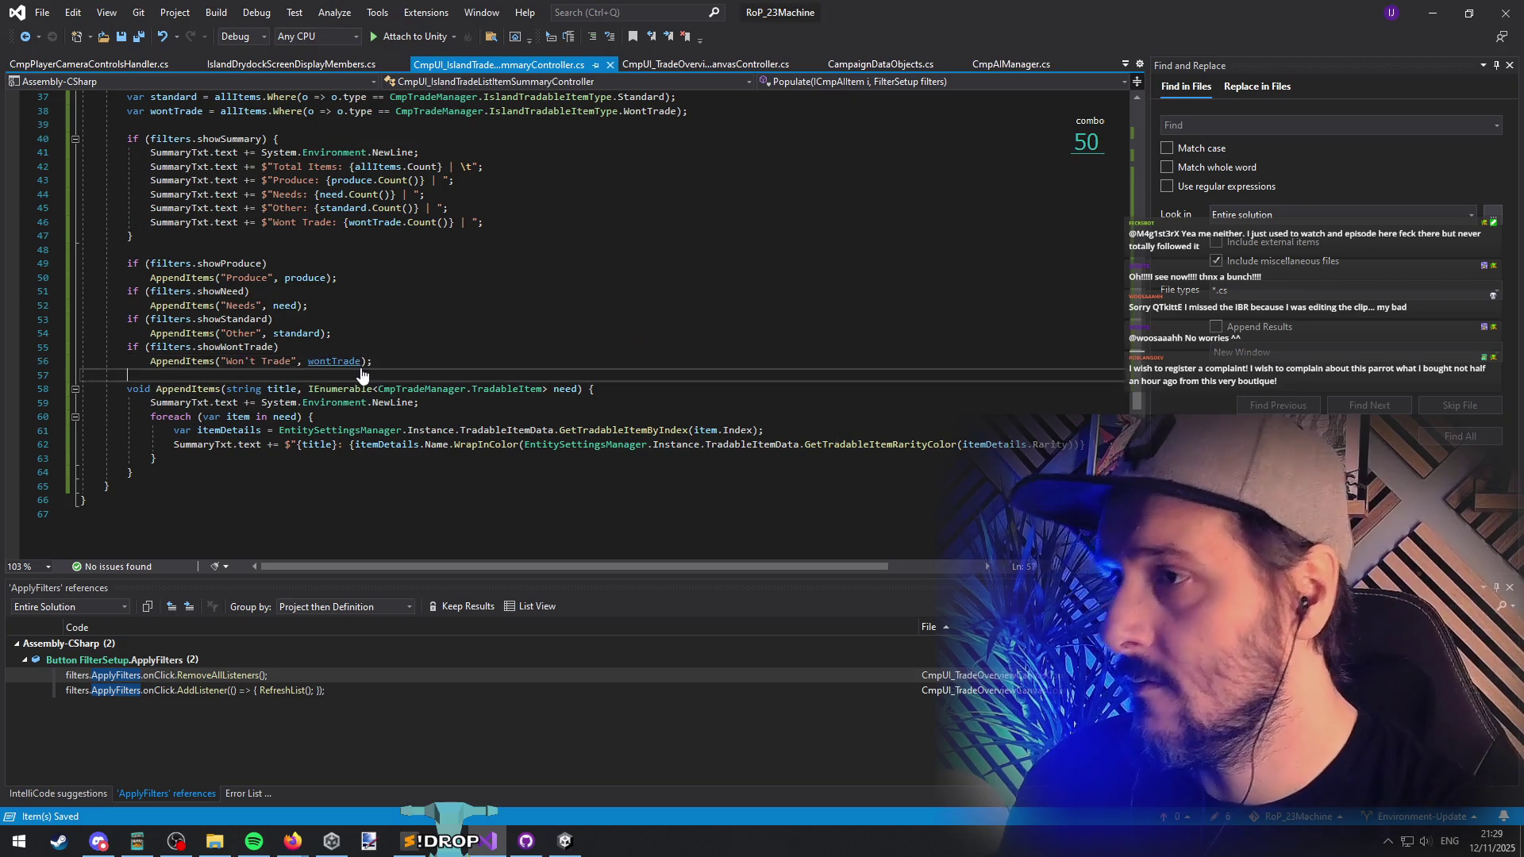
pyautogui.click(270, 278)
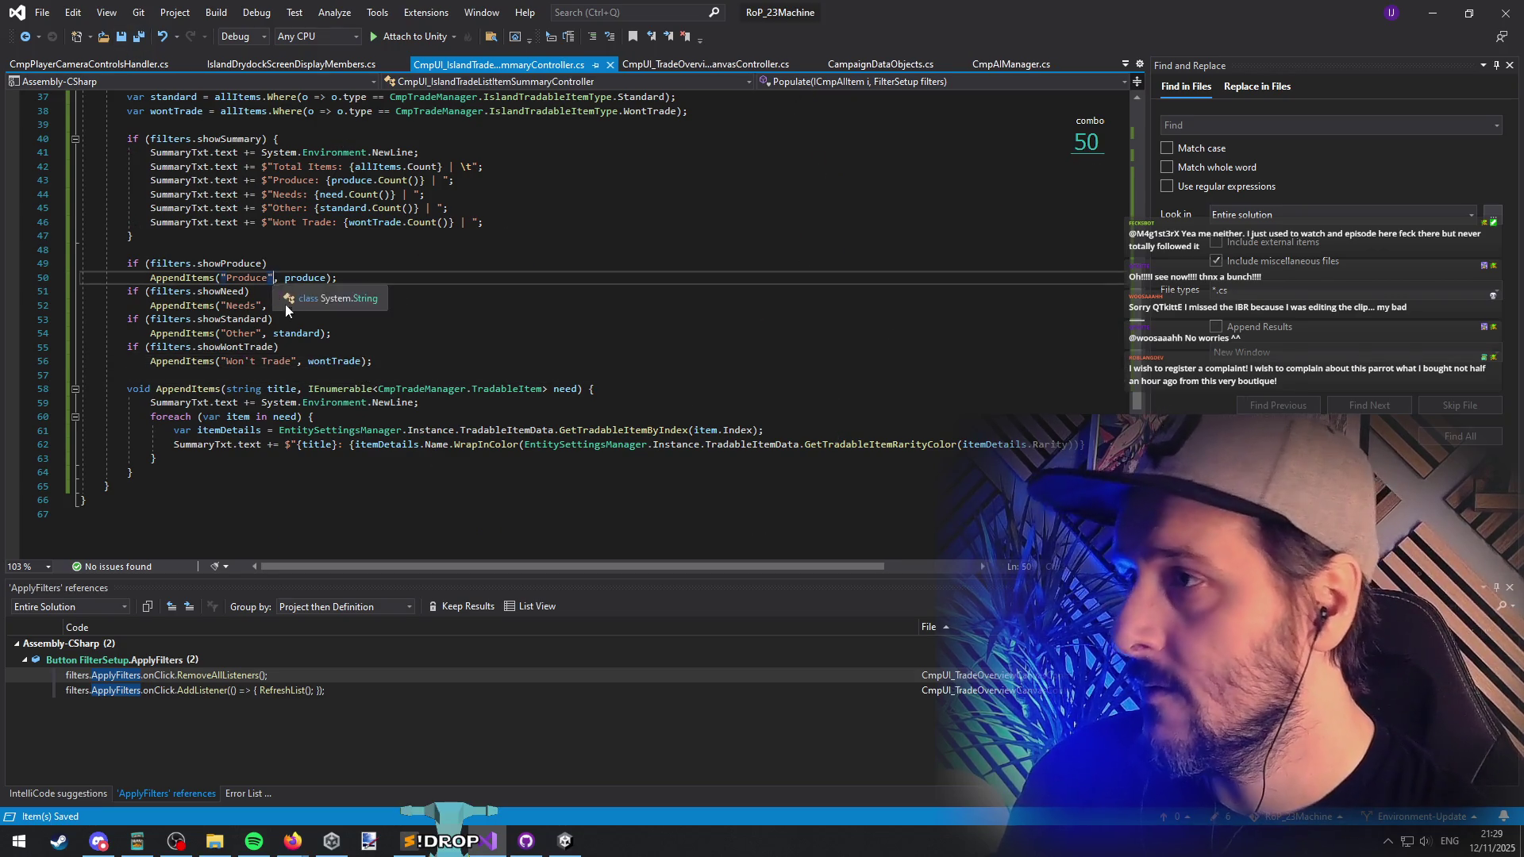
# Step: Wrap the Produce title in WrapInColor(Color.green), copy it to Needs, and leave Other uncoloured
pyautogui.write('.wrapinc')
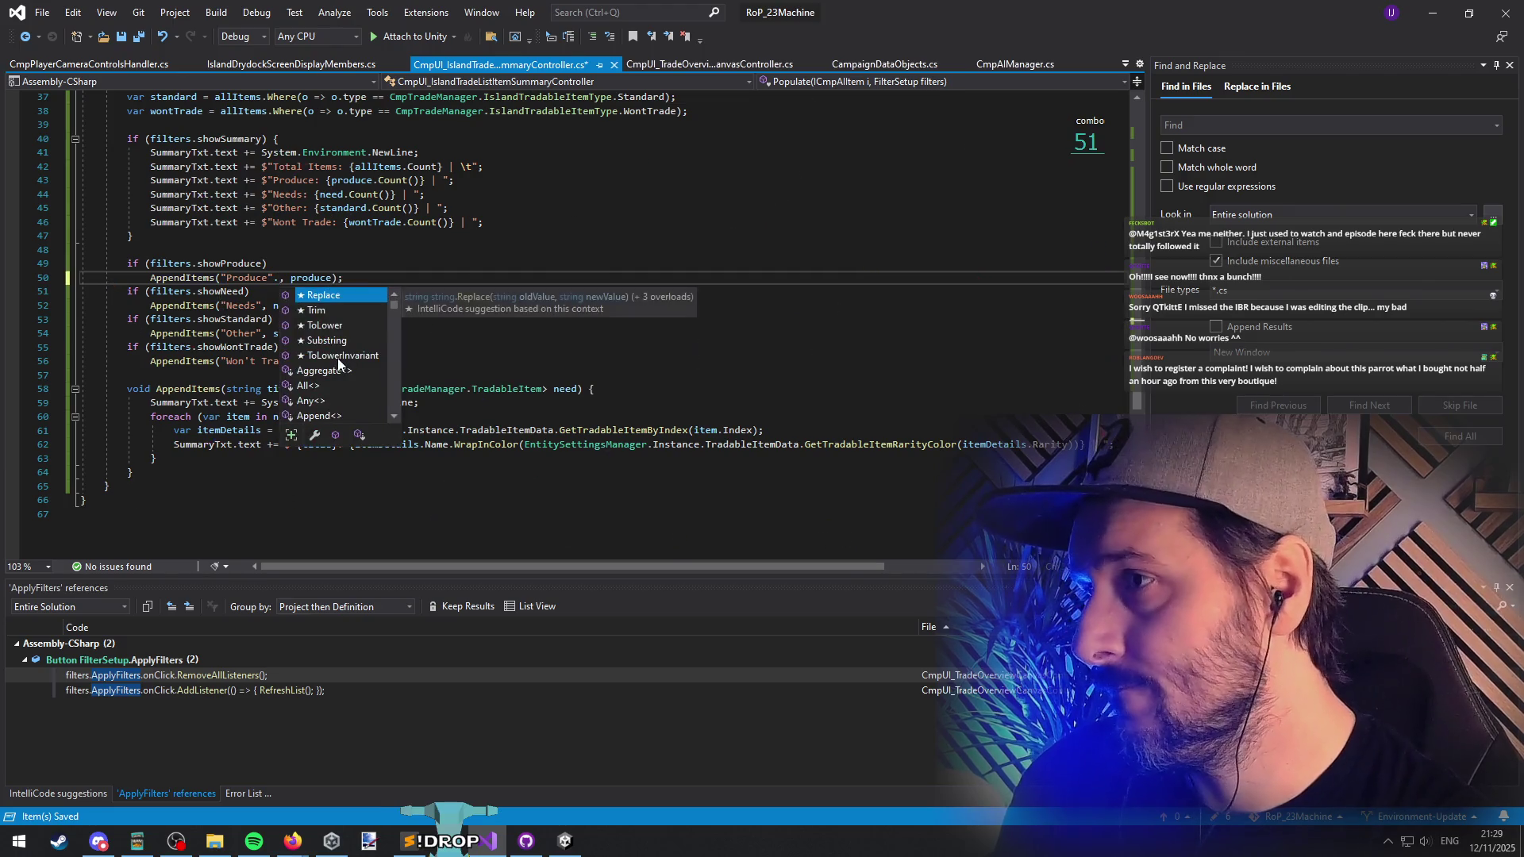
pyautogui.write('o("Colo')
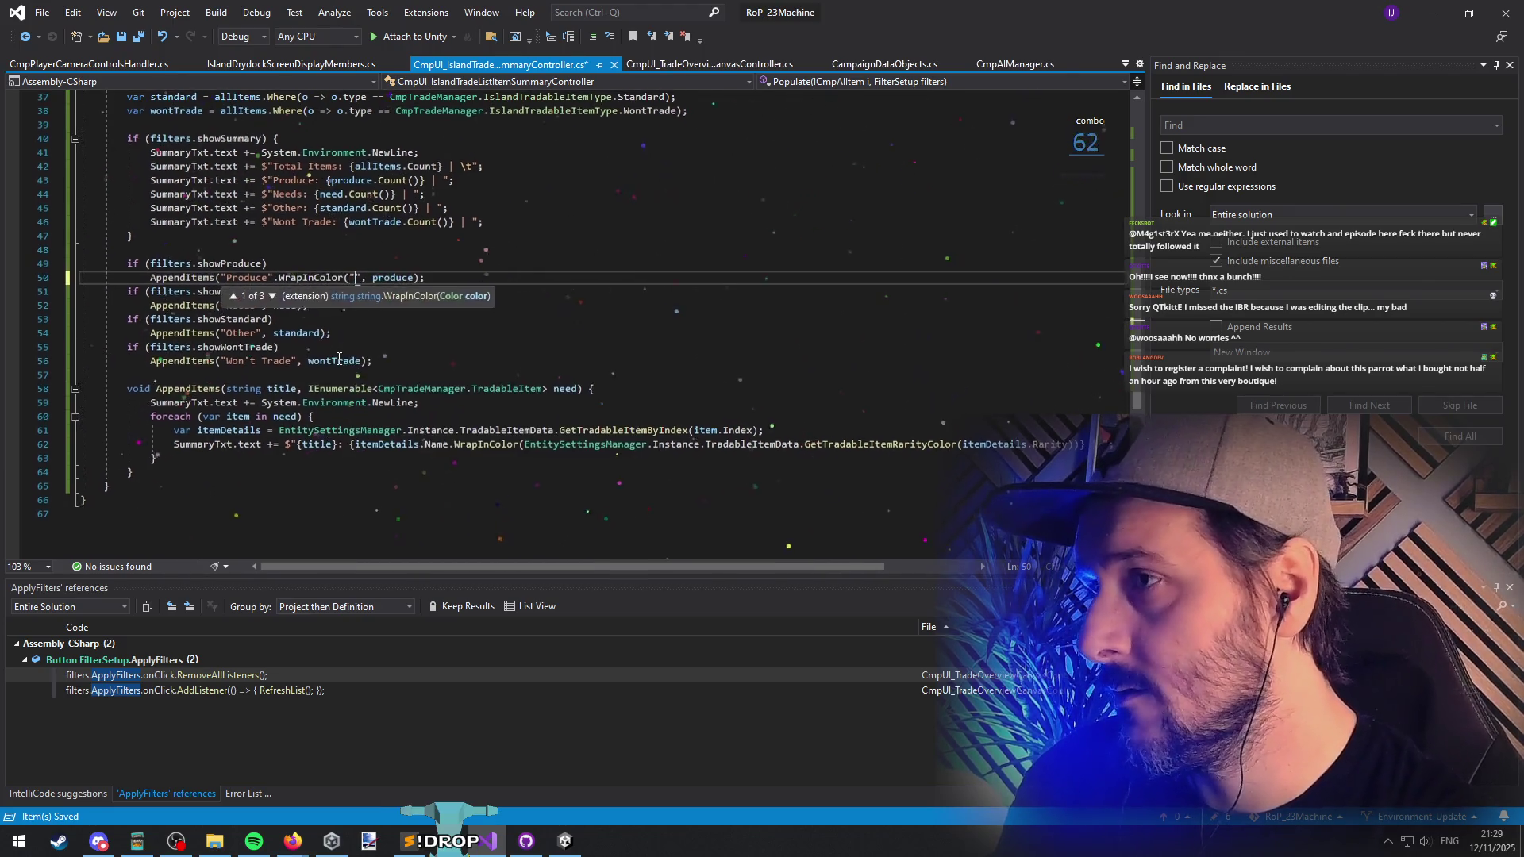
pyautogui.press('BackSpace')
pyautogui.press('BackSpace')
pyautogui.press('BackSpace')
pyautogui.write('Color.gre')
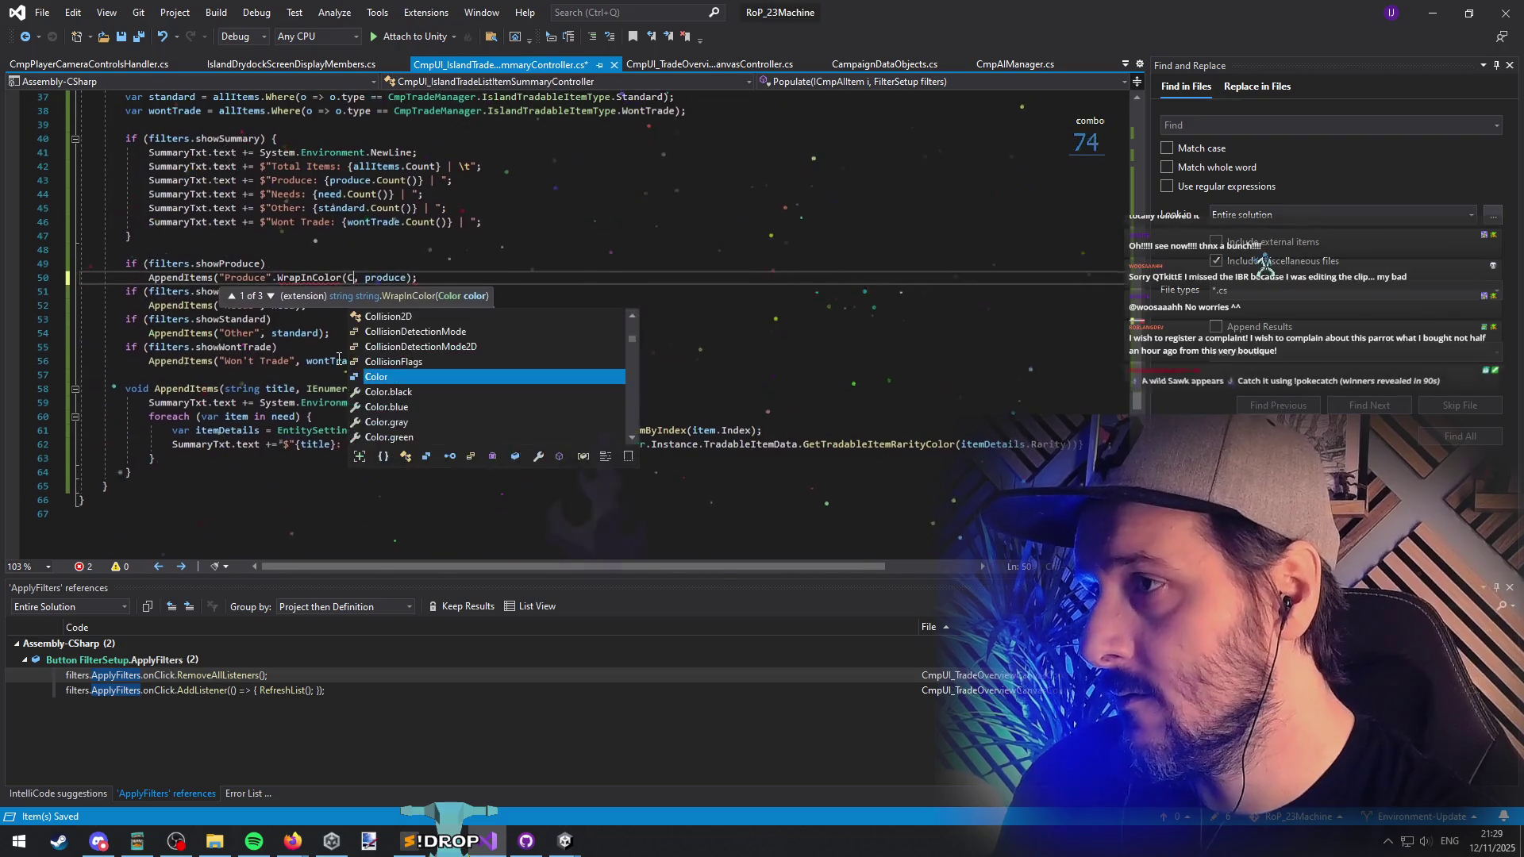
pyautogui.write('en)')
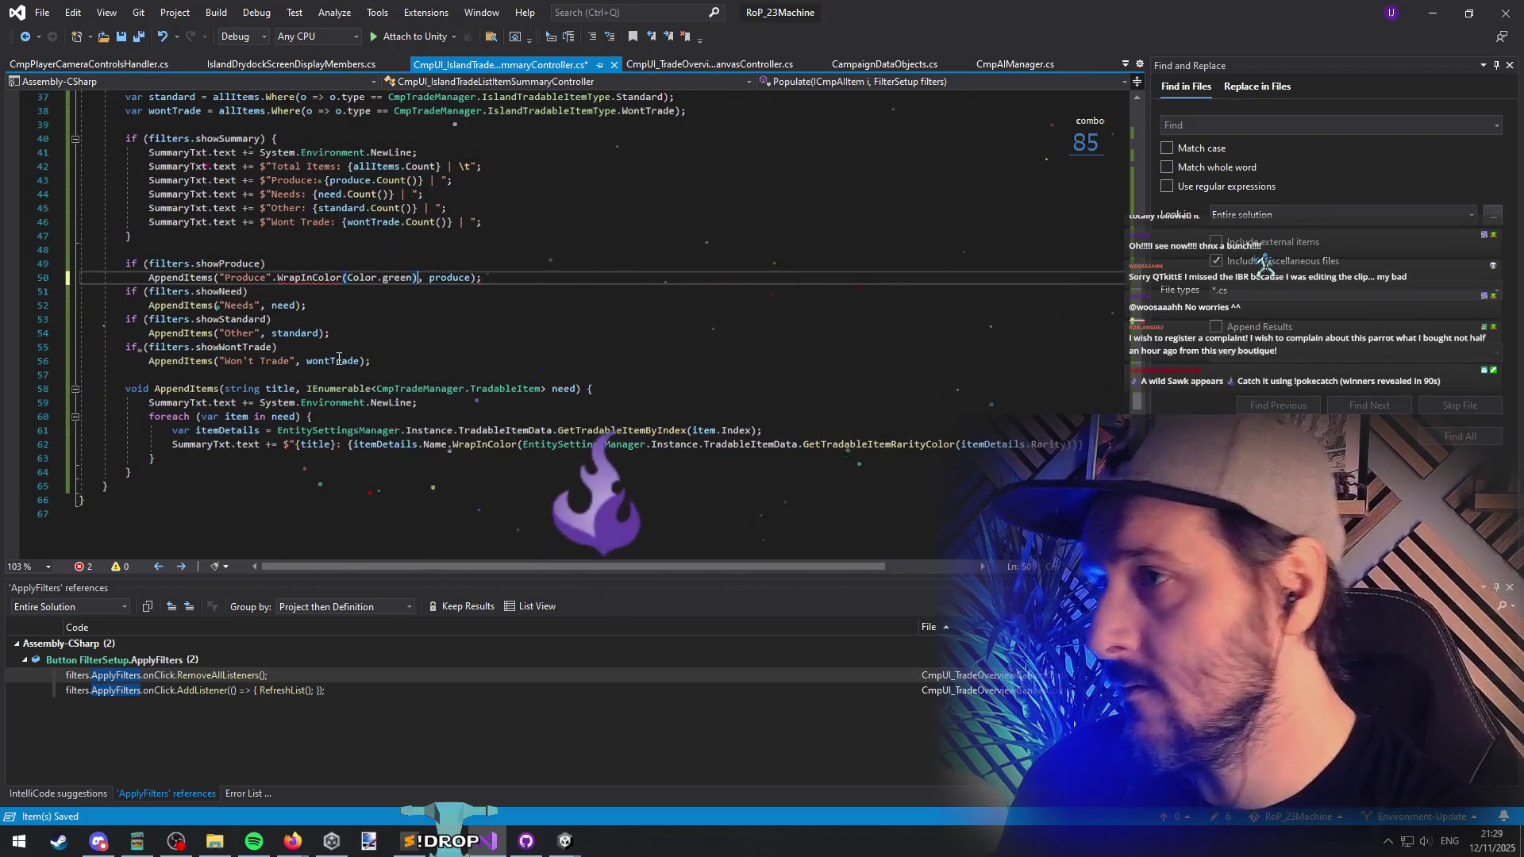
pyautogui.hotkey('shift', 'ctrl', 'Left')
pyautogui.hotkey('shift', 'ctrl', 'Left')
pyautogui.hotkey('shift', 'ctrl', 'Left')
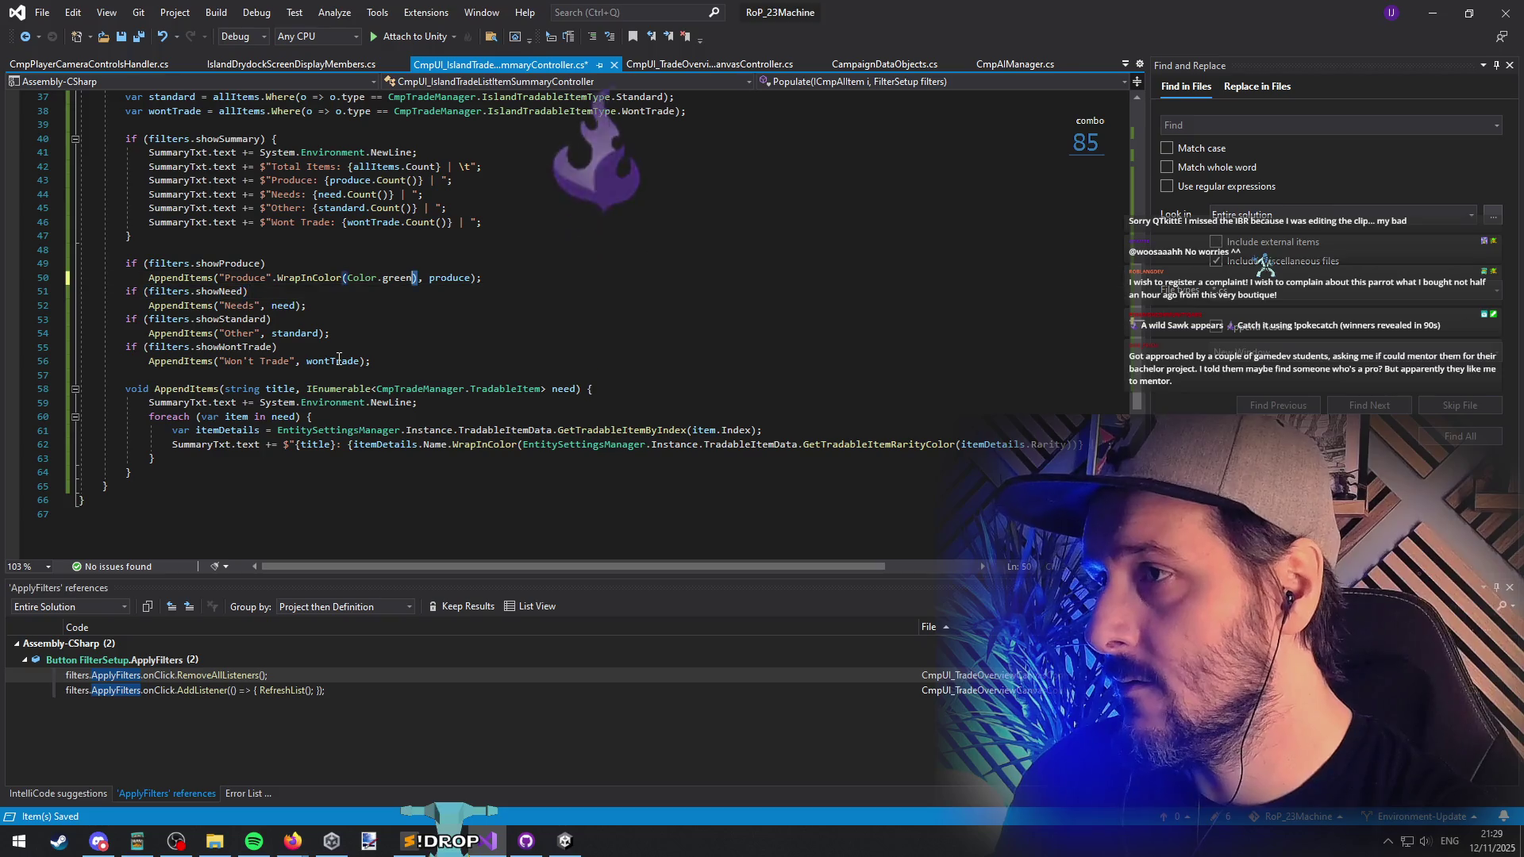
pyautogui.press('Down')
pyautogui.press('Down')
pyautogui.write('.WrapInColor(Color.green)')
pyautogui.press('Down')
pyautogui.press('Down')
pyautogui.press('Left')
pyautogui.press('Left')
pyautogui.write('.WrapInColor(Color.green)')
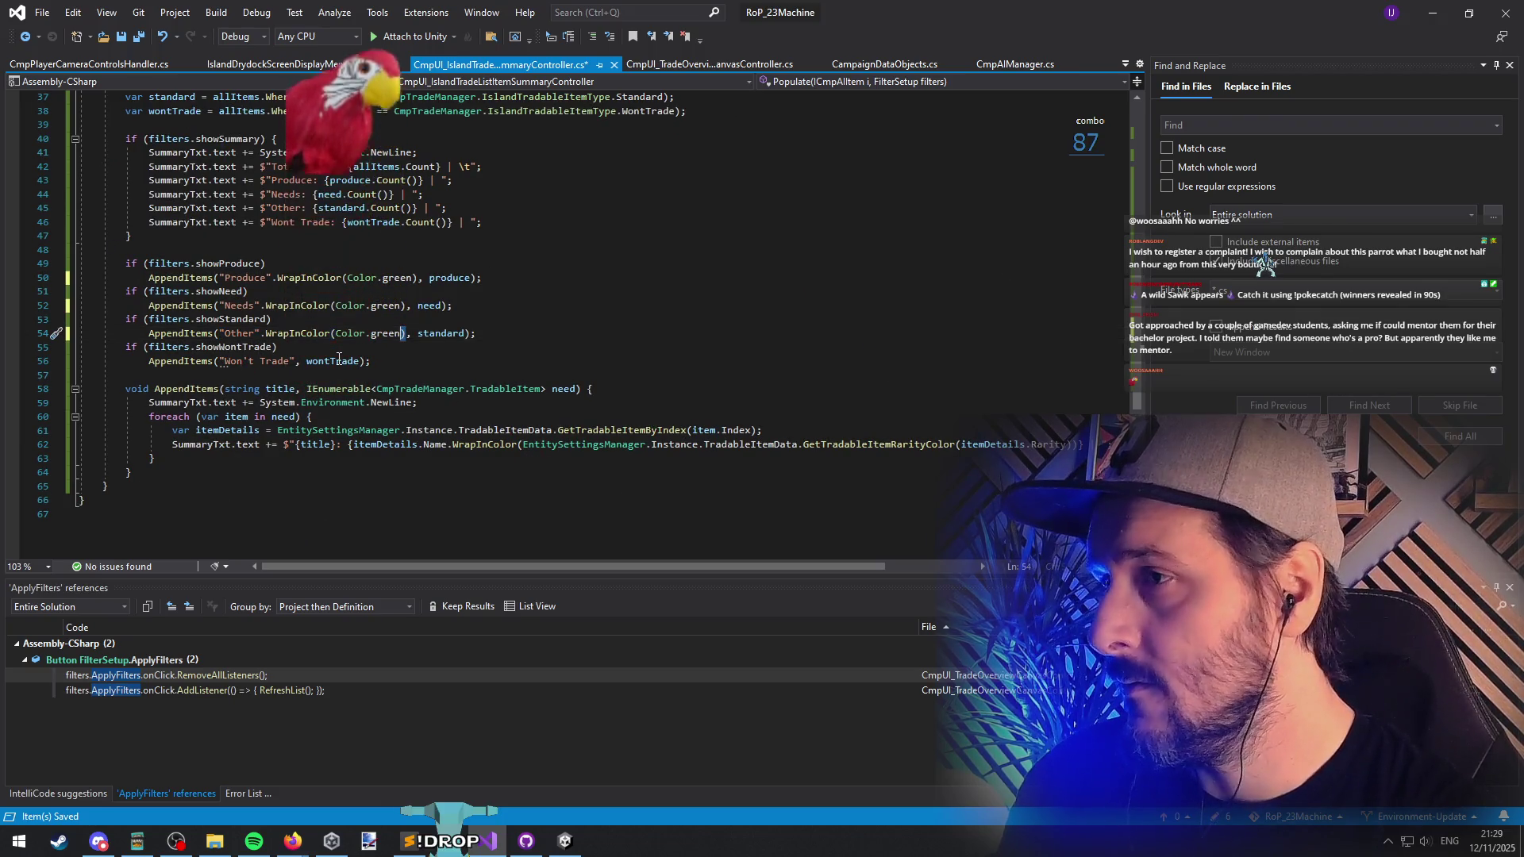
pyautogui.hotkey('ctrl', 'shift', 'Left')
pyautogui.hotkey('ctrl', 'shift', 'Left')
pyautogui.hotkey('ctrl', 'shift', 'Left')
pyautogui.hotkey('ctrl', 'x')
# Step: Colour Won't Trade magenta and Needs red, save the script, and return to Unity
pyautogui.press('Down')
pyautogui.press('Down')
pyautogui.hotkey('ctrl', 'Right')
pyautogui.hotkey('ctrl', 'Right')
pyautogui.hotkey('ctrl', 'v')
pyautogui.press('Left')
pyautogui.hotkey('ctrl', 'BackSpace')
pyautogui.write('magenta')
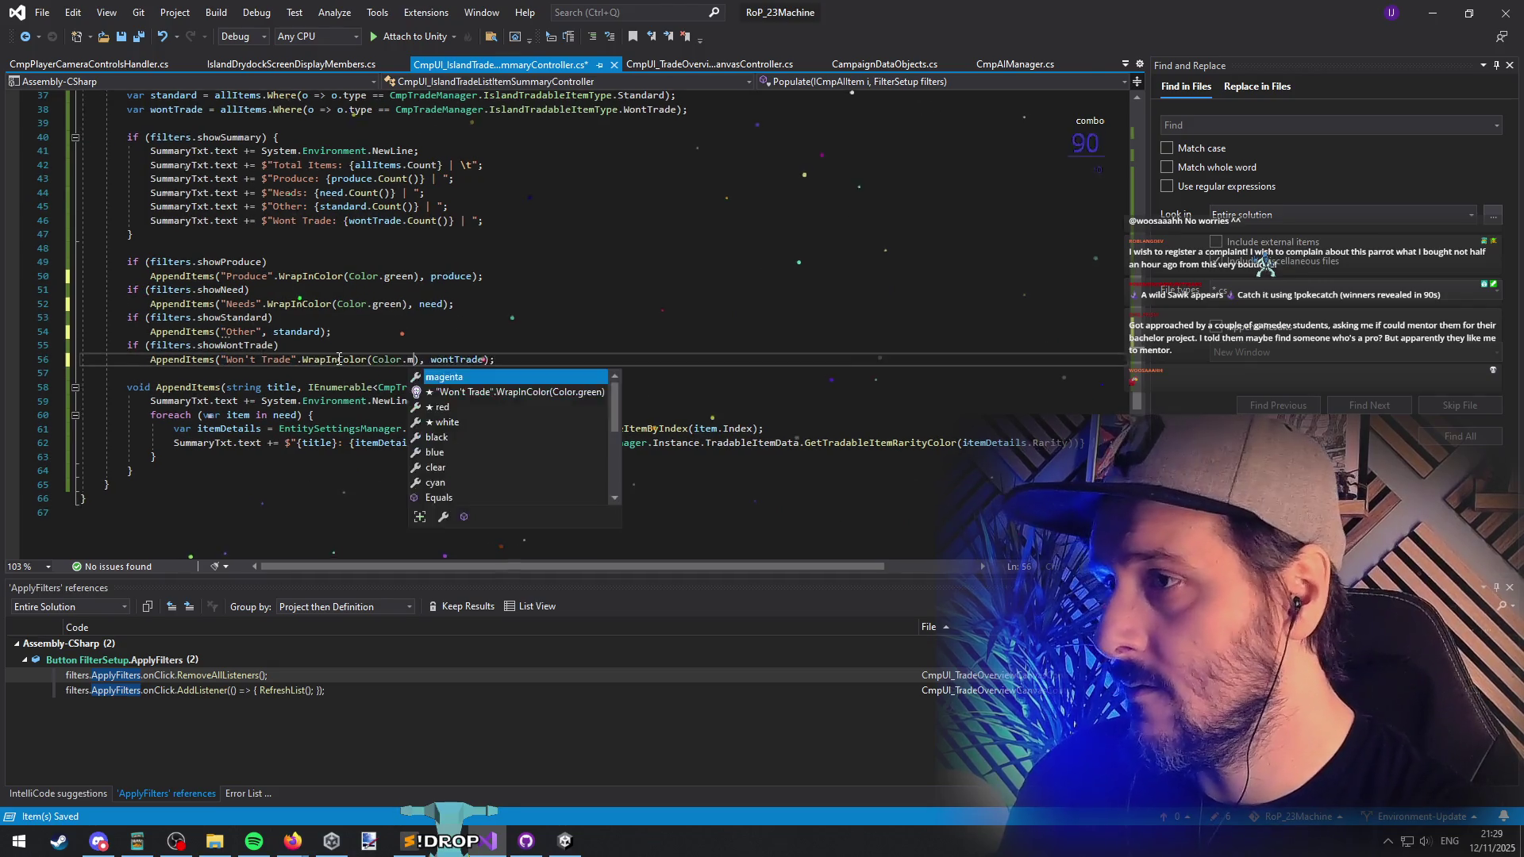
pyautogui.press('Escape')
pyautogui.press('Up')
pyautogui.press('Up')
pyautogui.press('Up')
pyautogui.press('Up')
pyautogui.hotkey('ctrl', 'Left')
pyautogui.hotkey('ctrl', 'Left')
pyautogui.hotkey('ctrl', 'Left')
pyautogui.hotkey('ctrl', 'BackSpace')
pyautogui.write('re')
pyautogui.press('Tab')
pyautogui.press('Down')
pyautogui.hotkey('ctrl', 's')
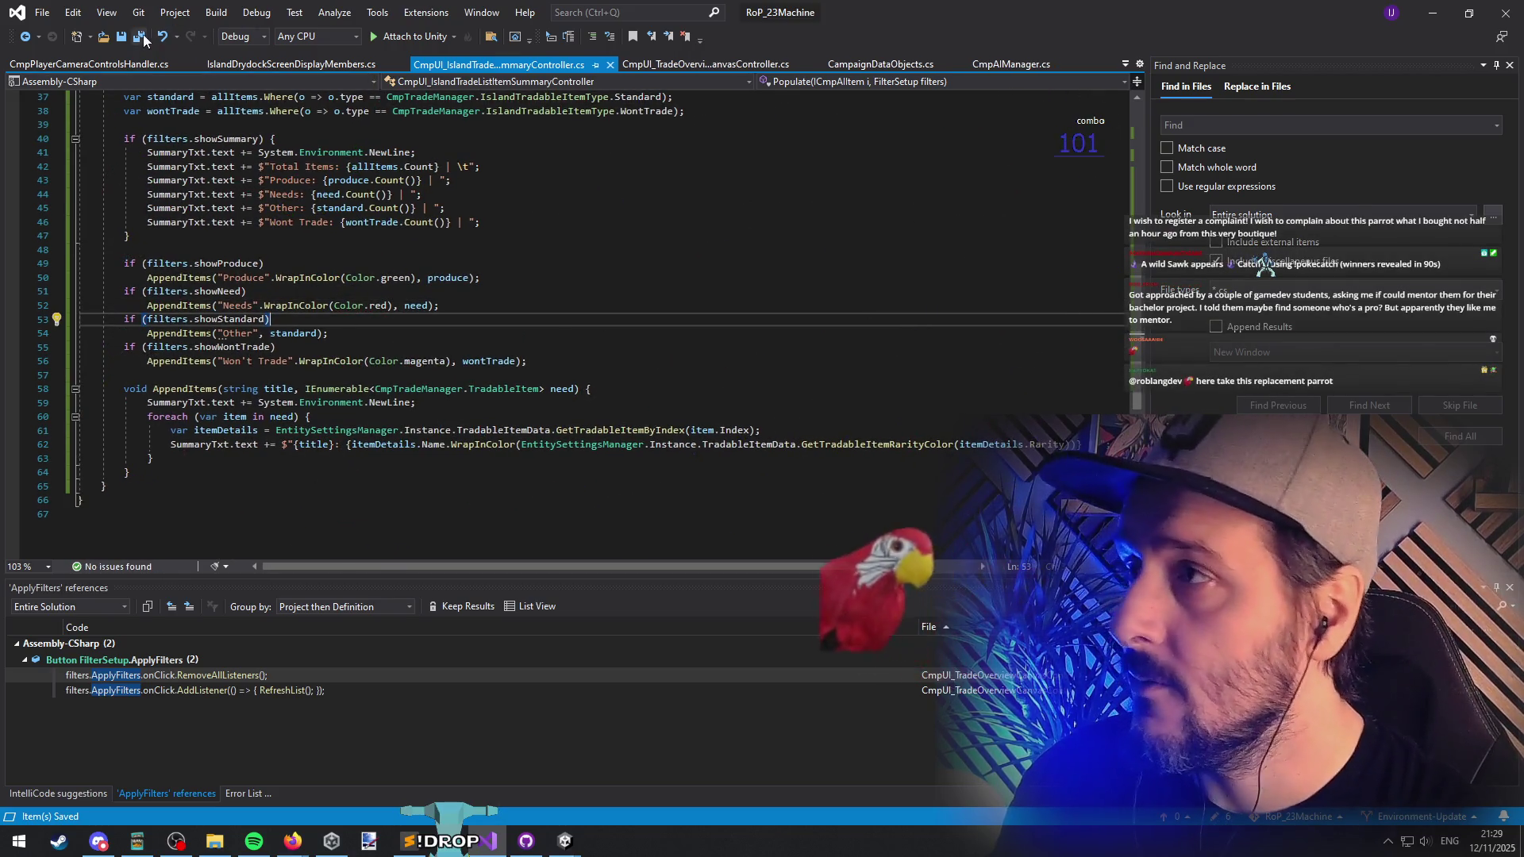
pyautogui.hotkey('alt', 'Tab')
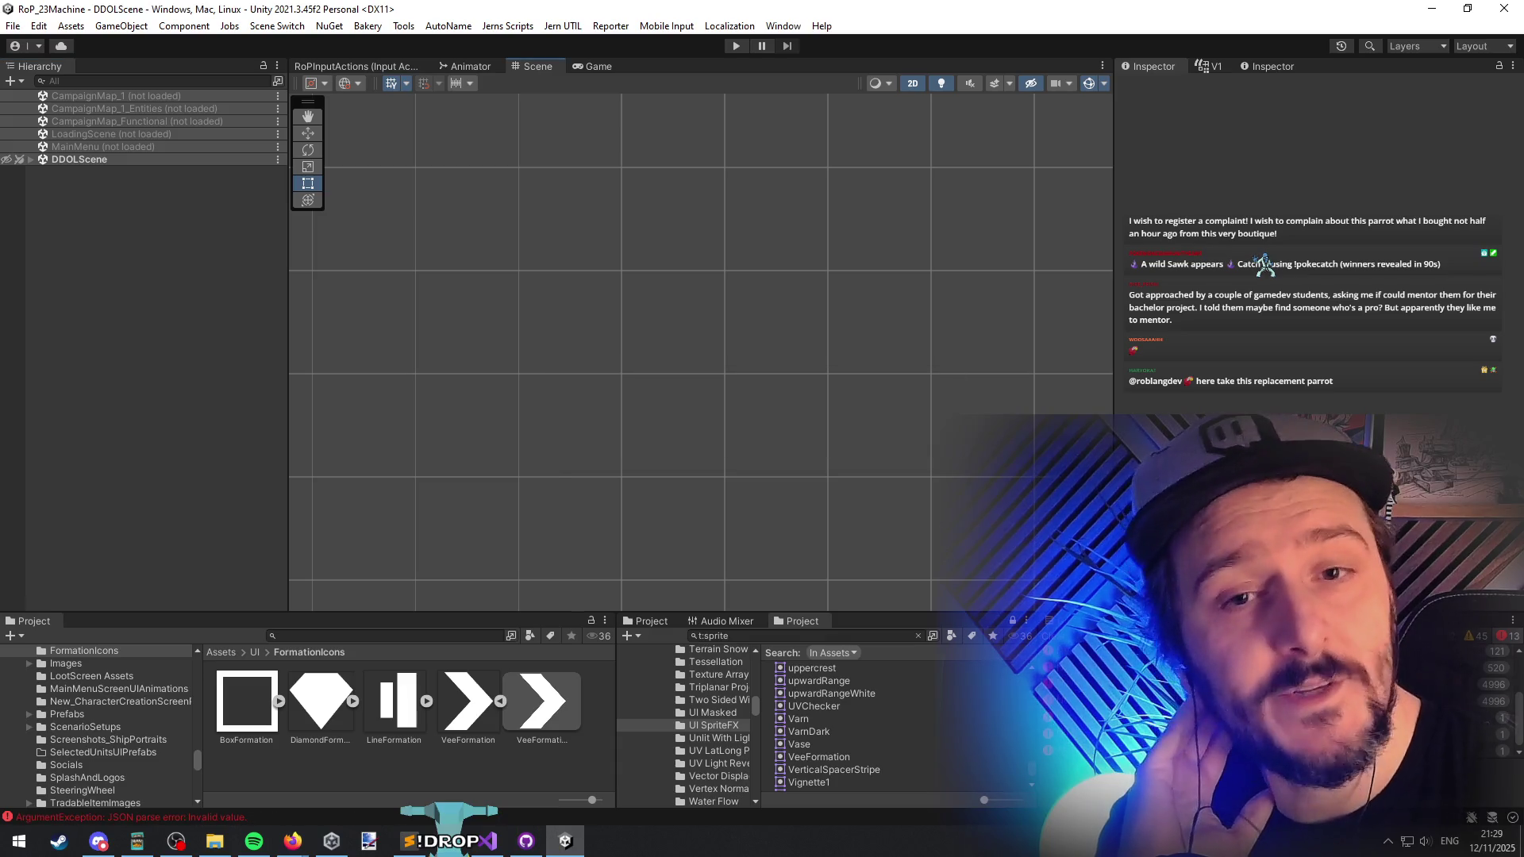
# Step: Enter Play mode, continue into CampaignMap_1, close the island panel and open the debug console
pyautogui.click(737, 46)
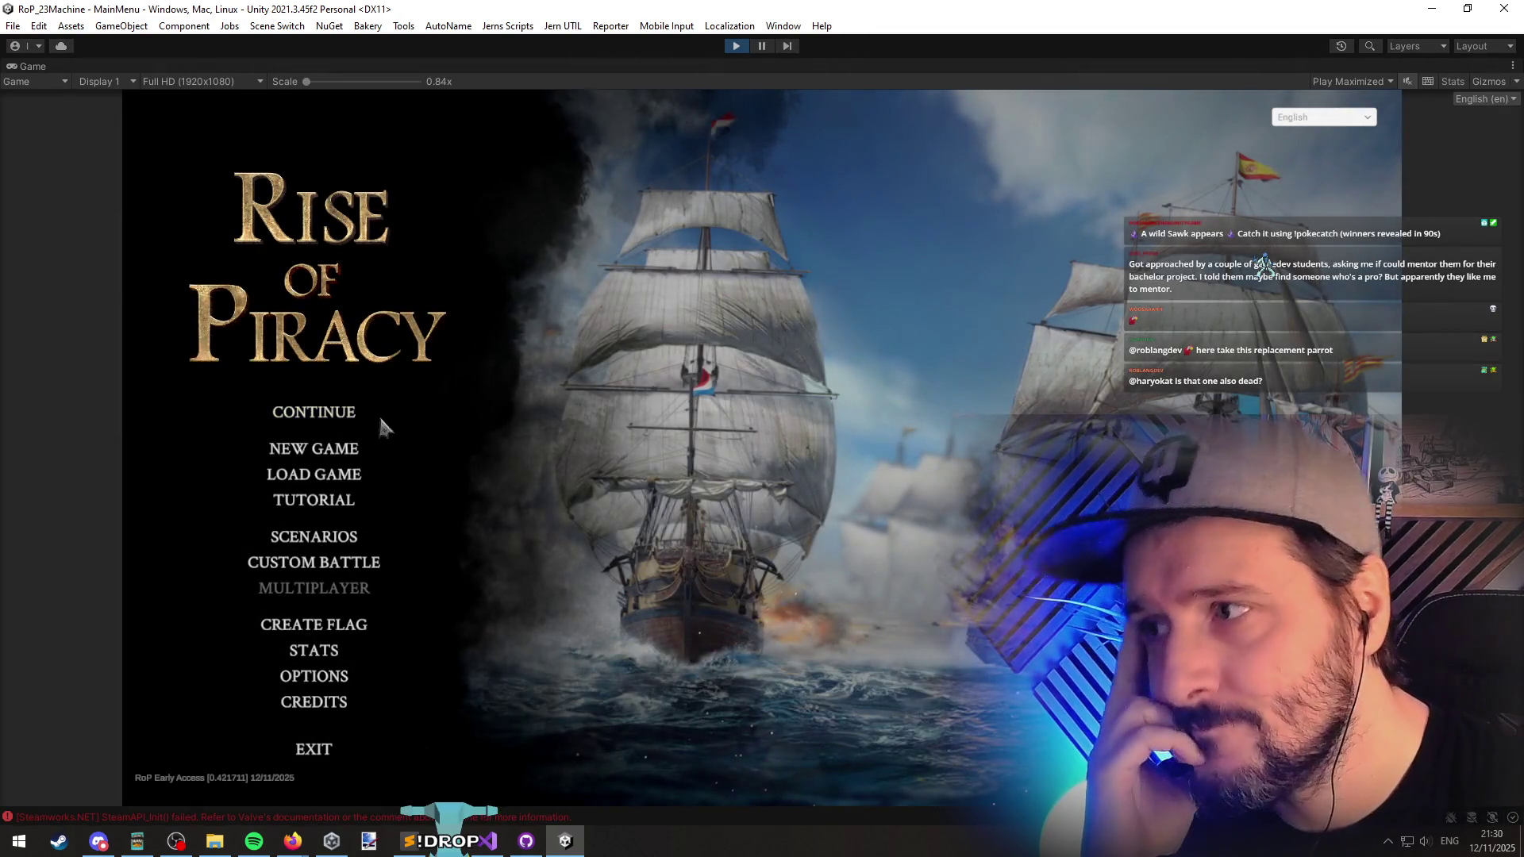
pyautogui.click(373, 413)
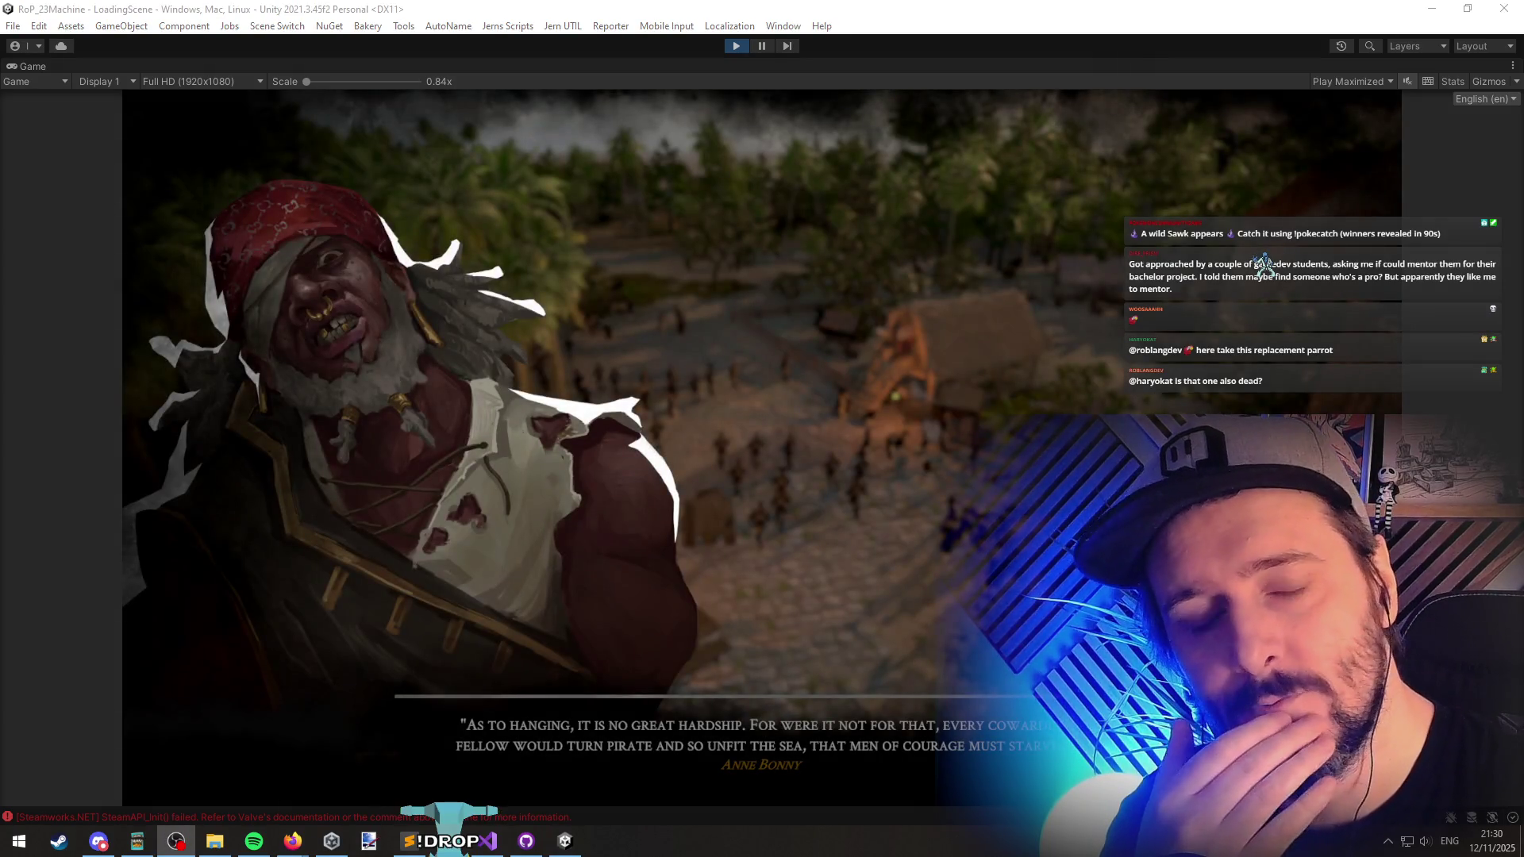
pyautogui.click(799, 342)
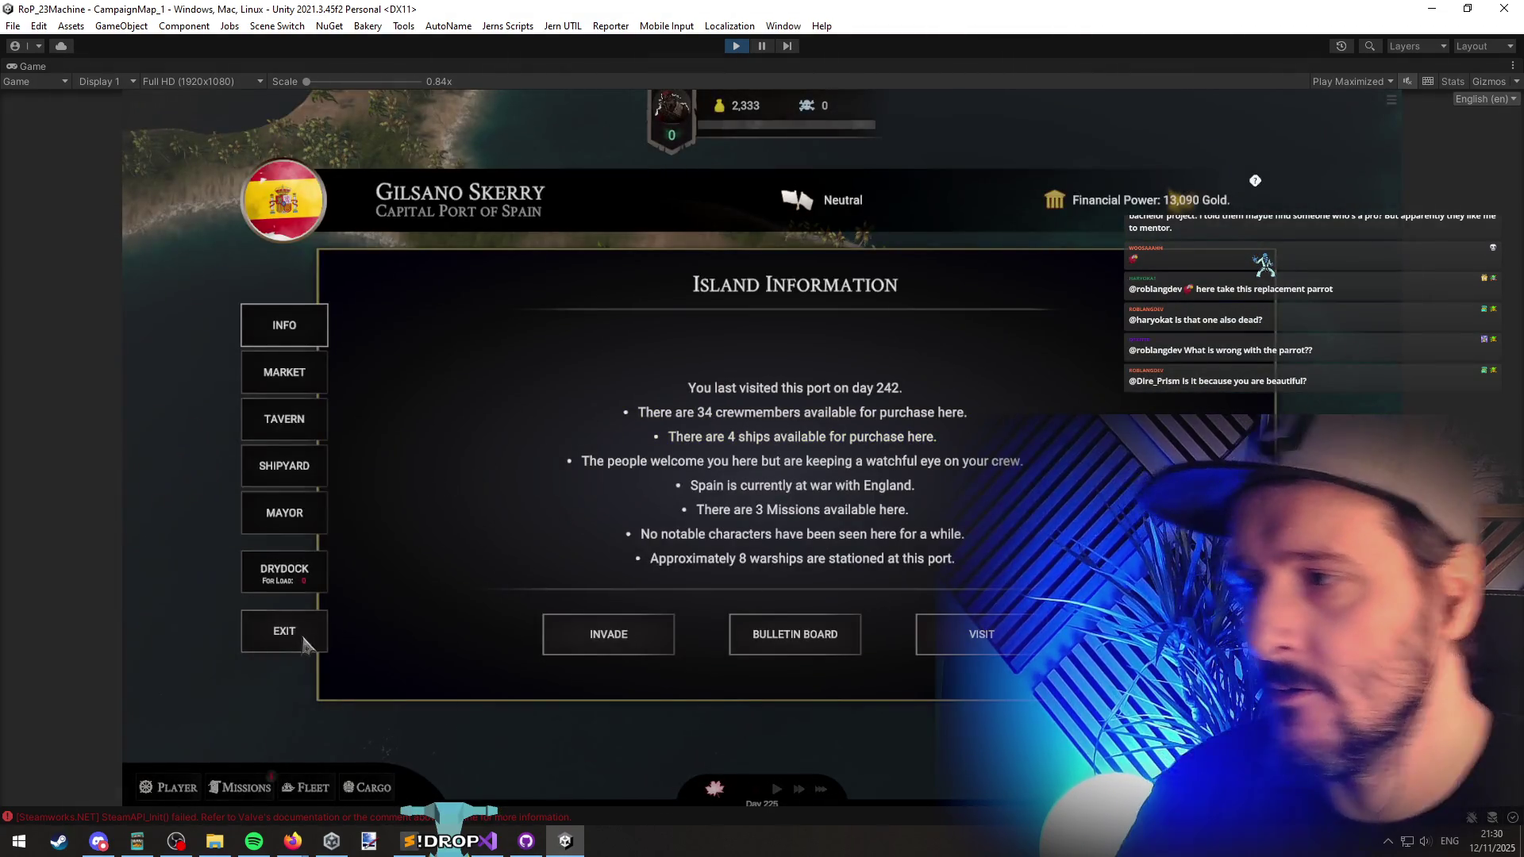
pyautogui.click(305, 639)
pyautogui.press('`')
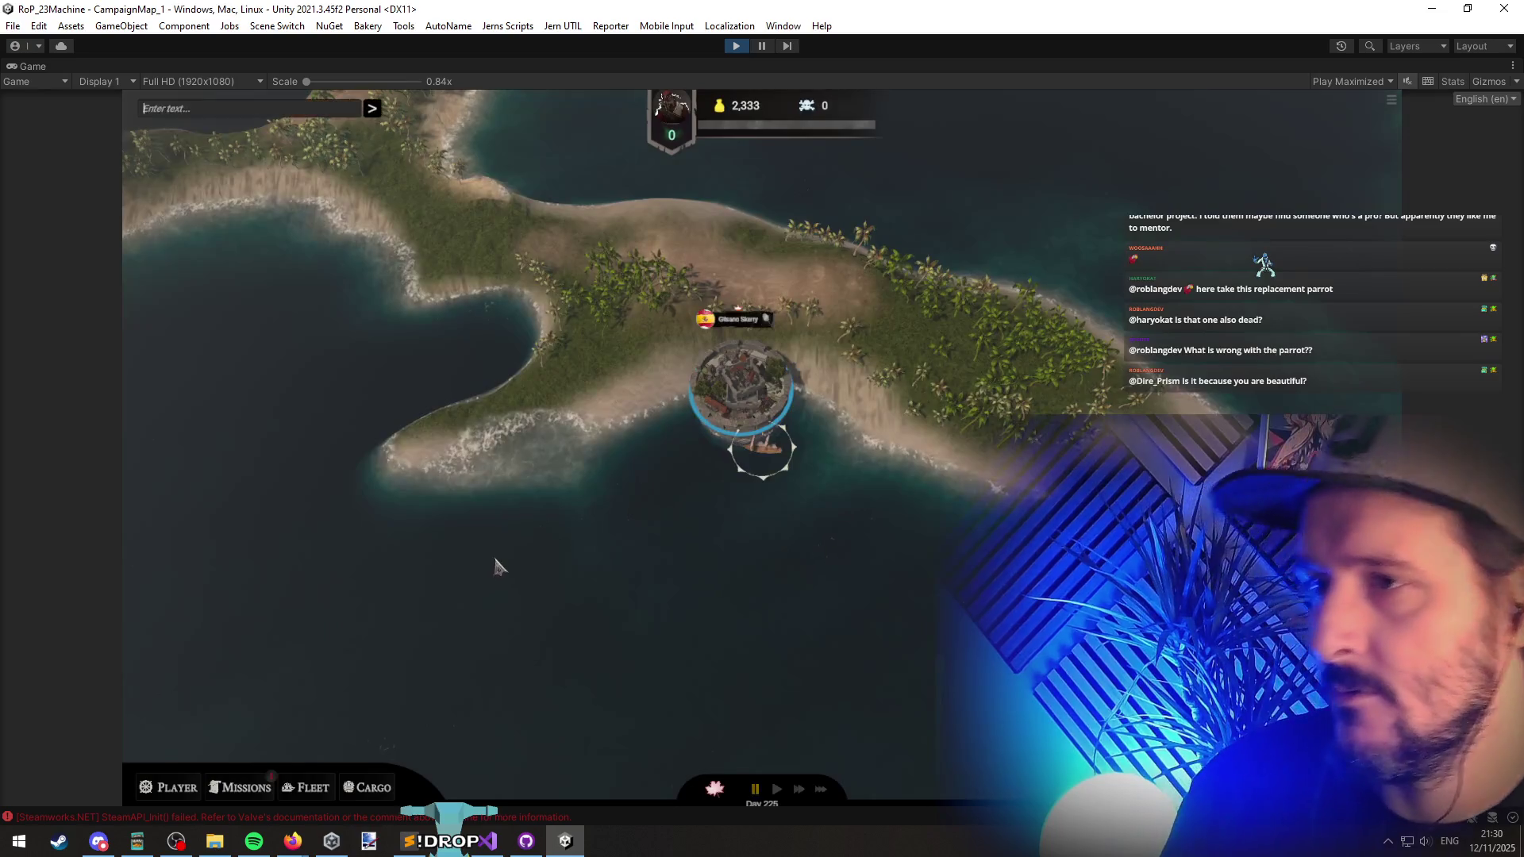
# Step: Run the ShowIslandTradeSummary console command to open the trade summary list
pyautogui.write('trade')
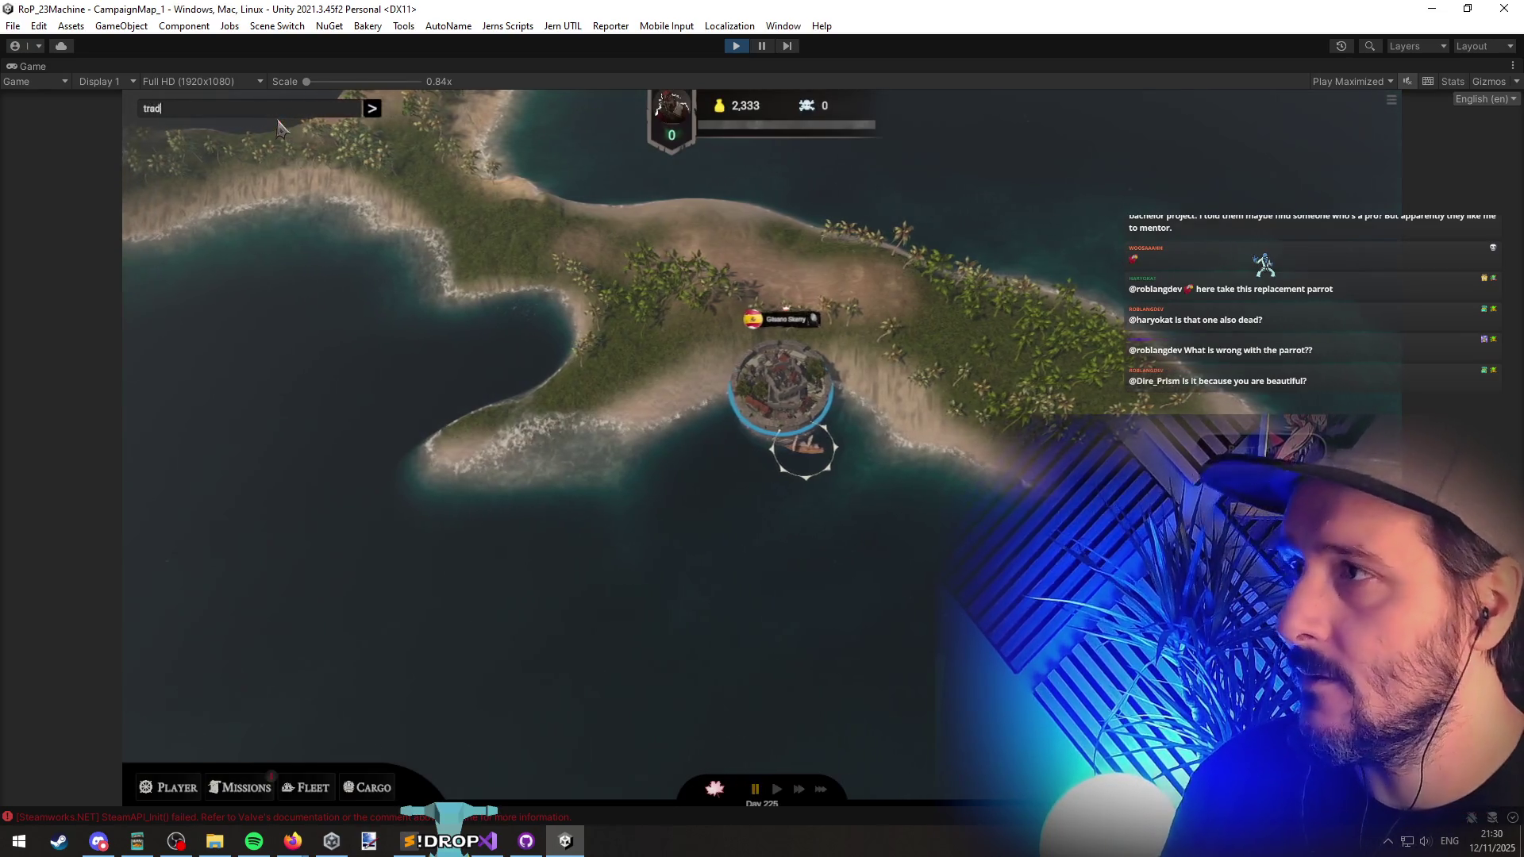
pyautogui.press('Tab')
pyautogui.press('Return')
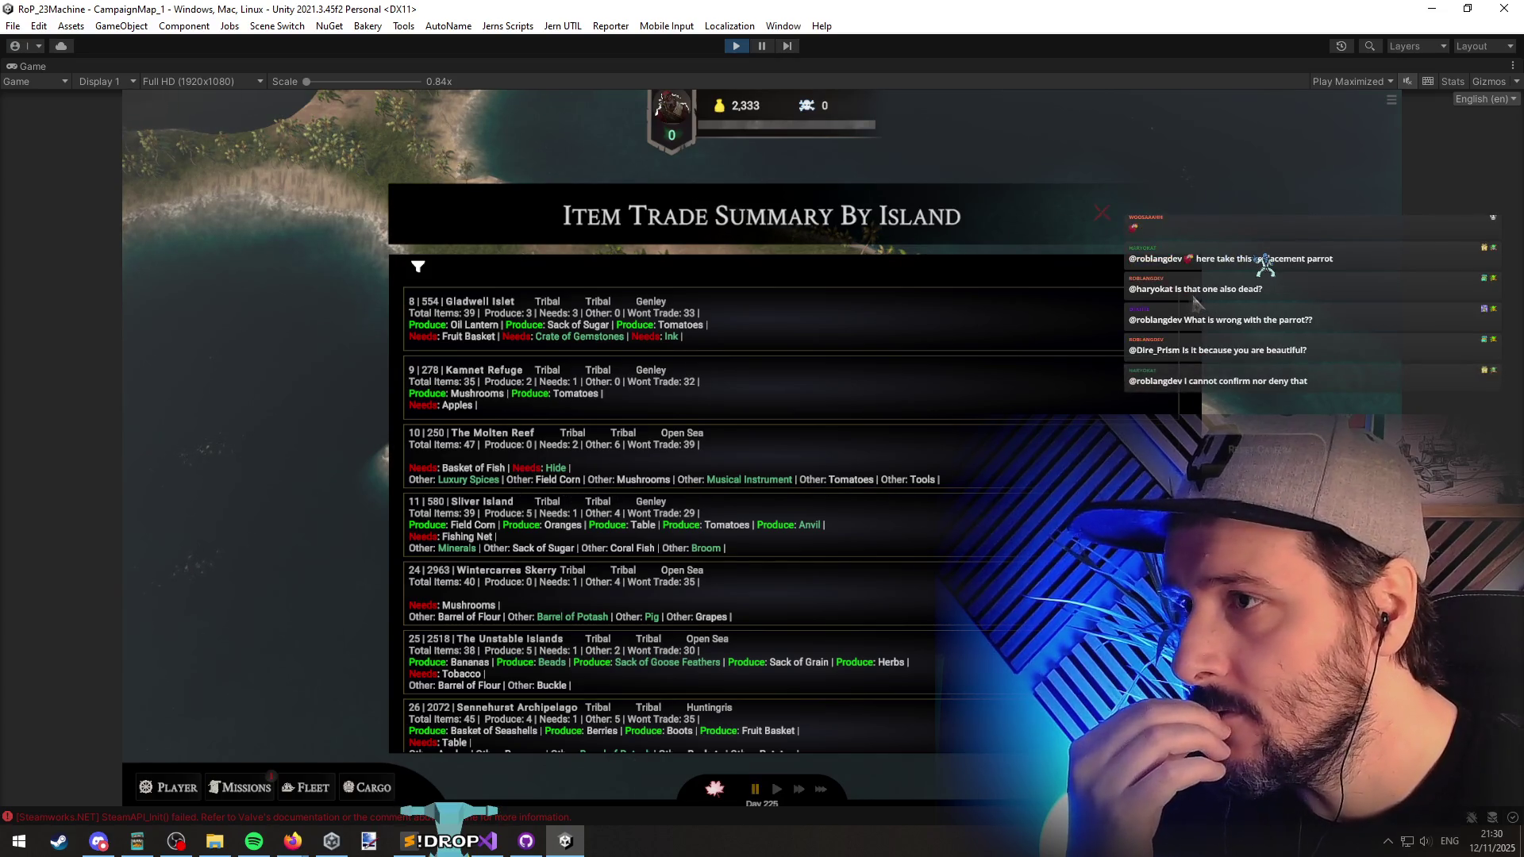
pyautogui.scroll(-20, 1201, 304)
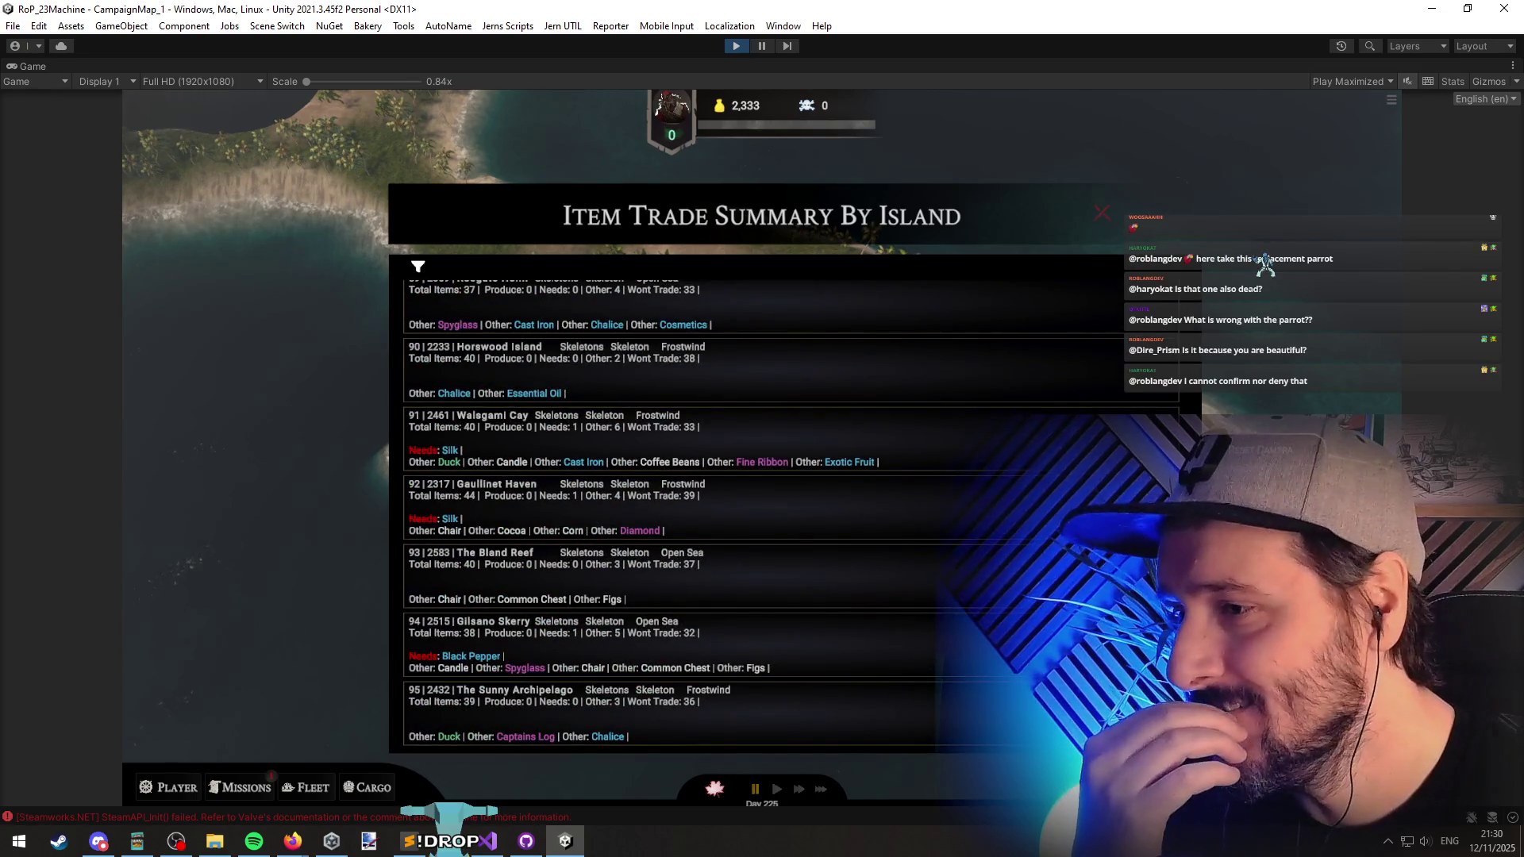
pyautogui.scroll(20, 754, 516)
# Step: Try the Produce, Need and Standard filters, reset them, then toggle the summary and name filters
pyautogui.click(419, 267)
pyautogui.click(585, 388)
pyautogui.click(698, 387)
pyautogui.click(812, 387)
pyautogui.click(597, 488)
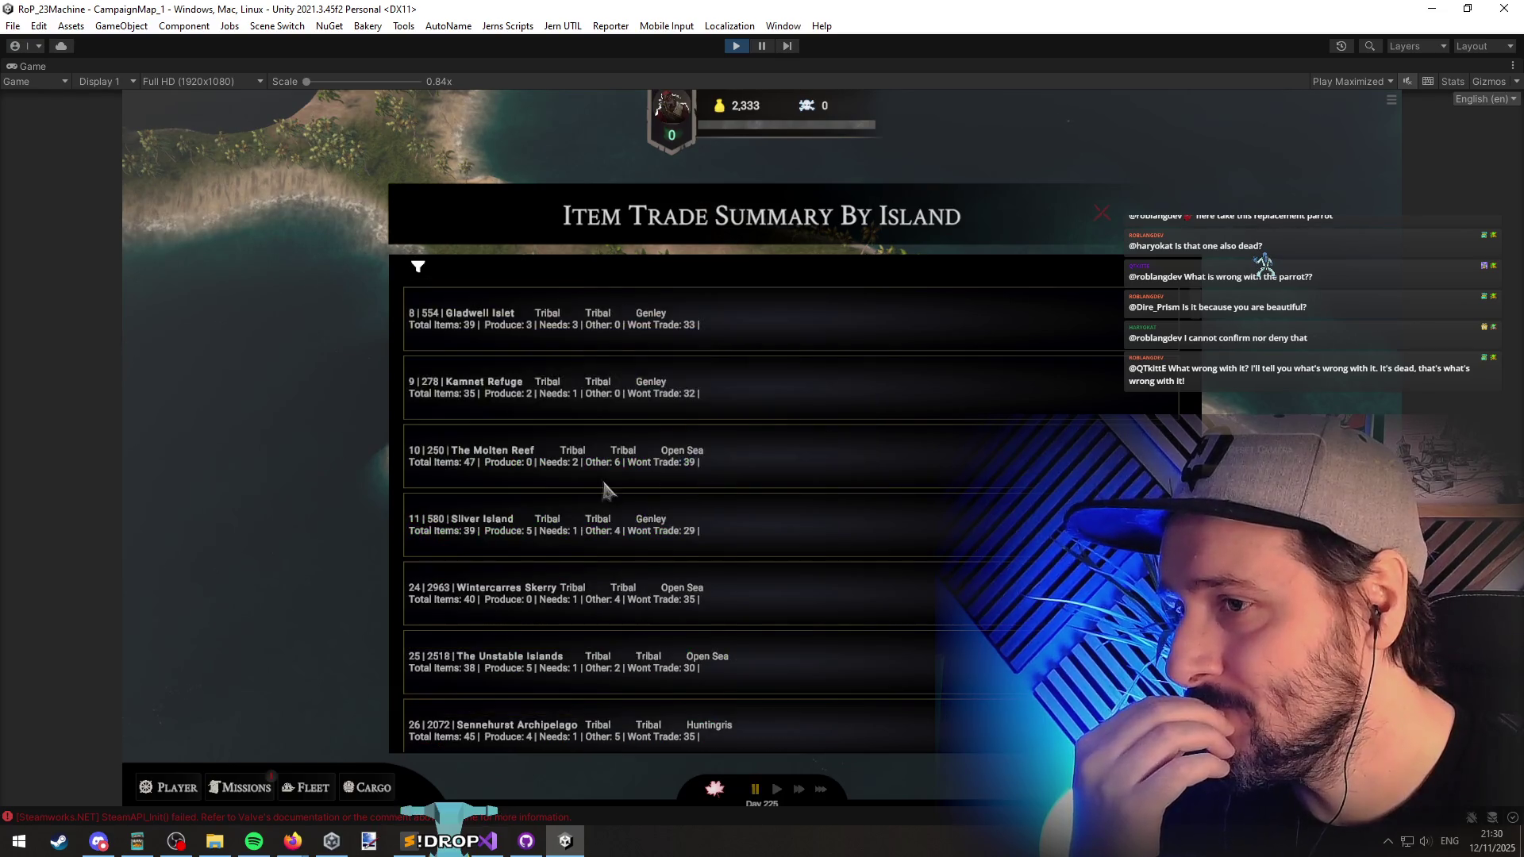
pyautogui.click(418, 270)
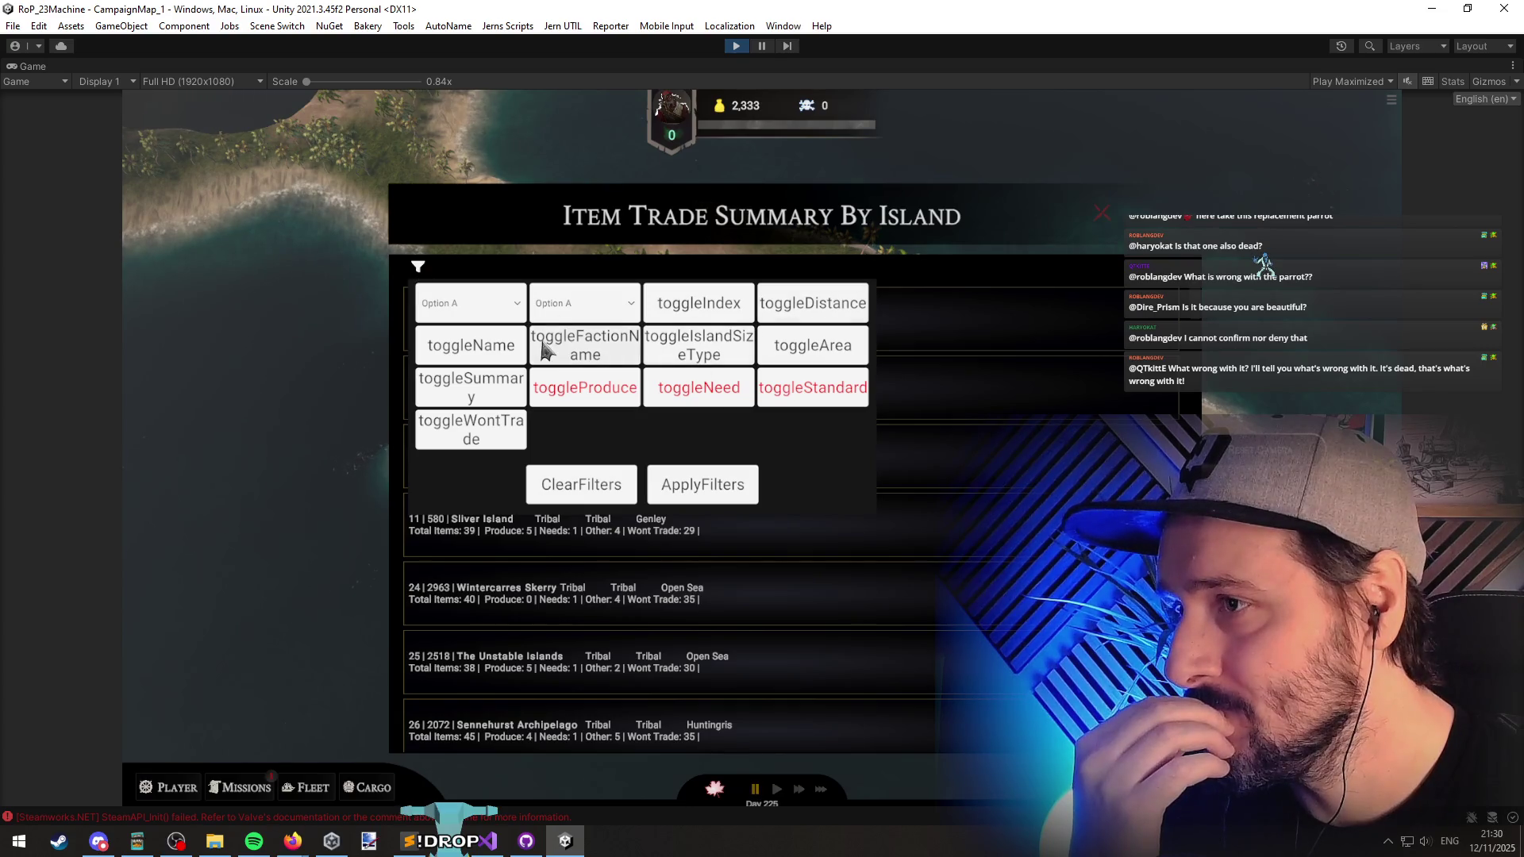
pyautogui.click(453, 388)
pyautogui.click(472, 345)
pyautogui.click(438, 349)
# Step: Apply the index, distance and island size filters to the trade summary
pyautogui.click(813, 337)
pyautogui.click(699, 349)
pyautogui.click(693, 314)
pyautogui.click(734, 486)
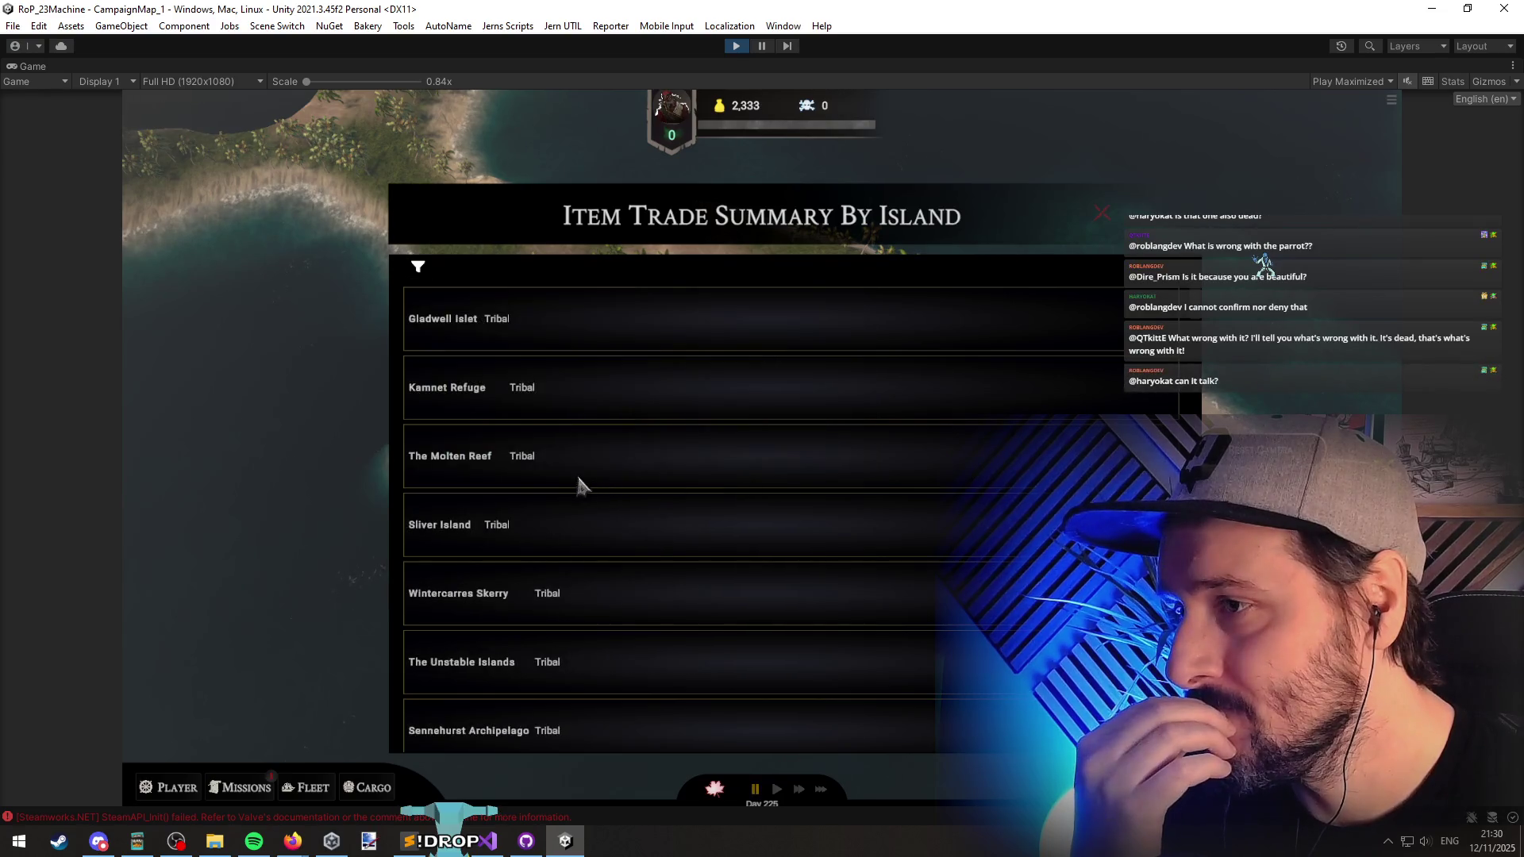
pyautogui.click(413, 270)
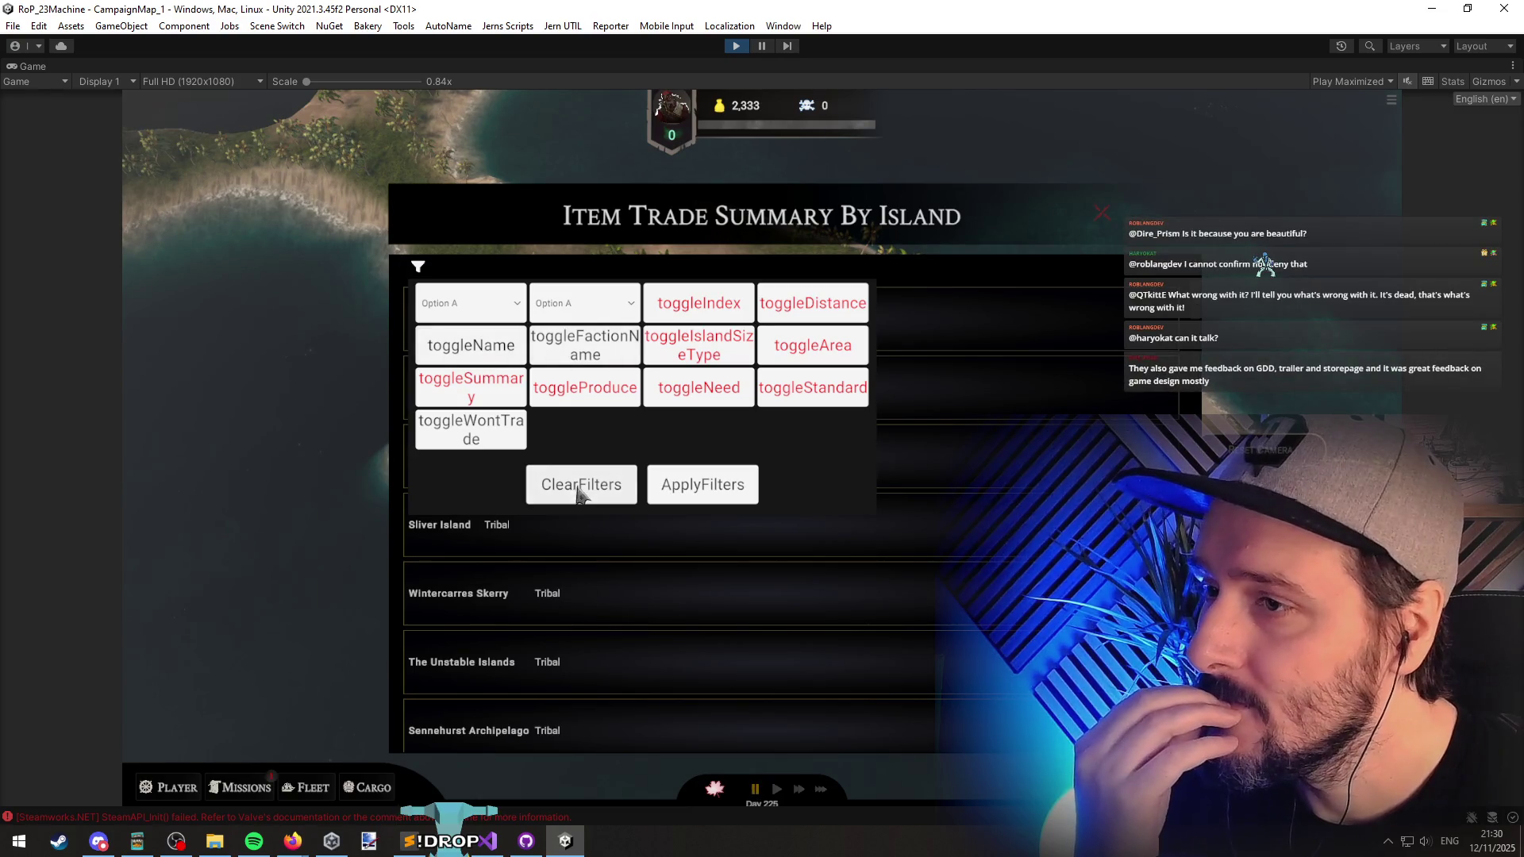
pyautogui.click(419, 270)
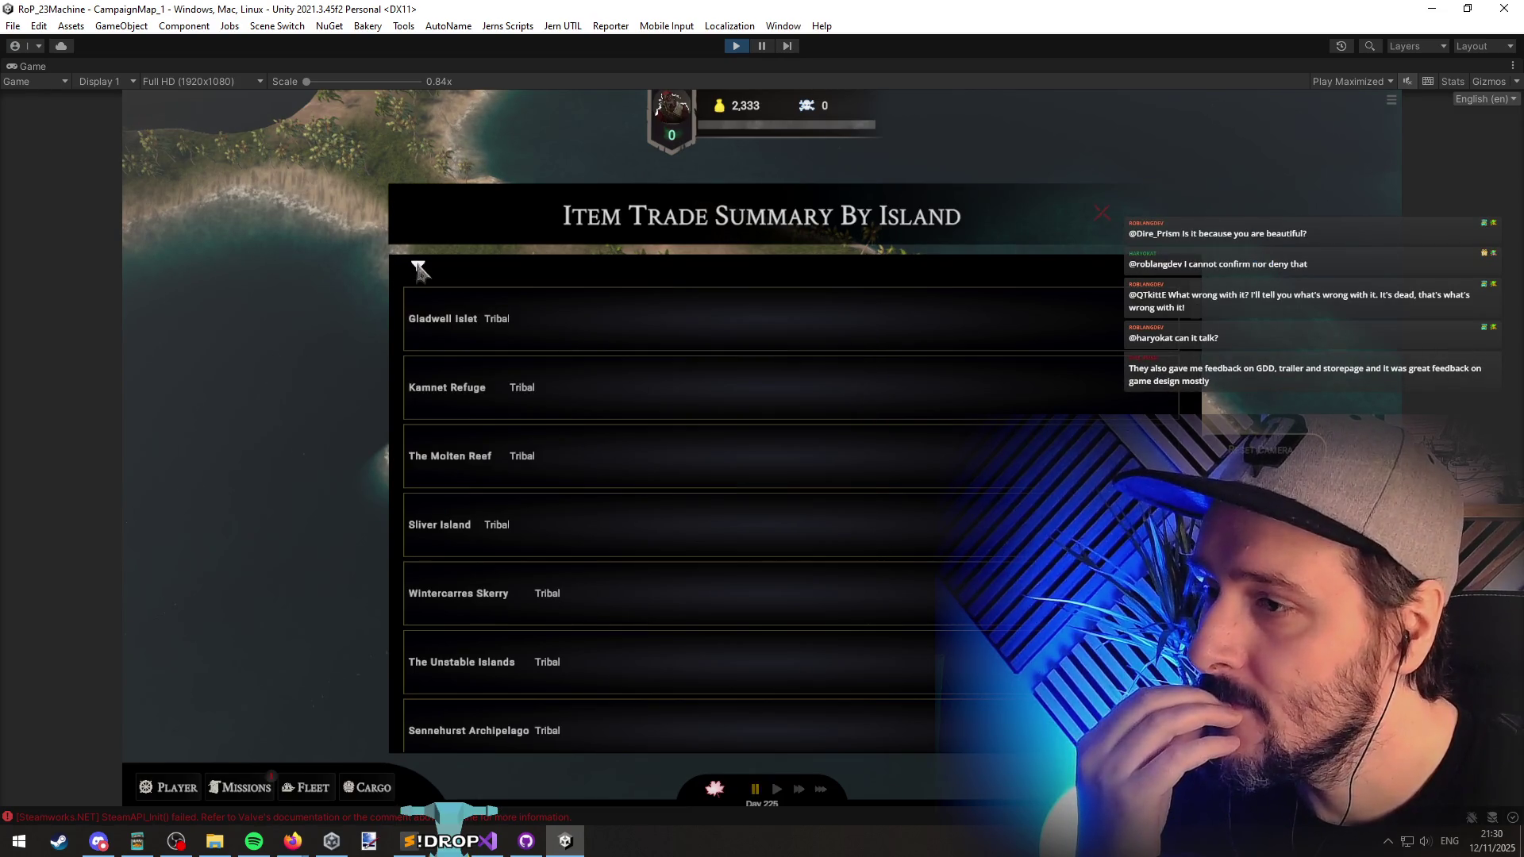
# Step: Turn off the Produce, Need and Standard filters and apply to show item lines
pyautogui.click(418, 270)
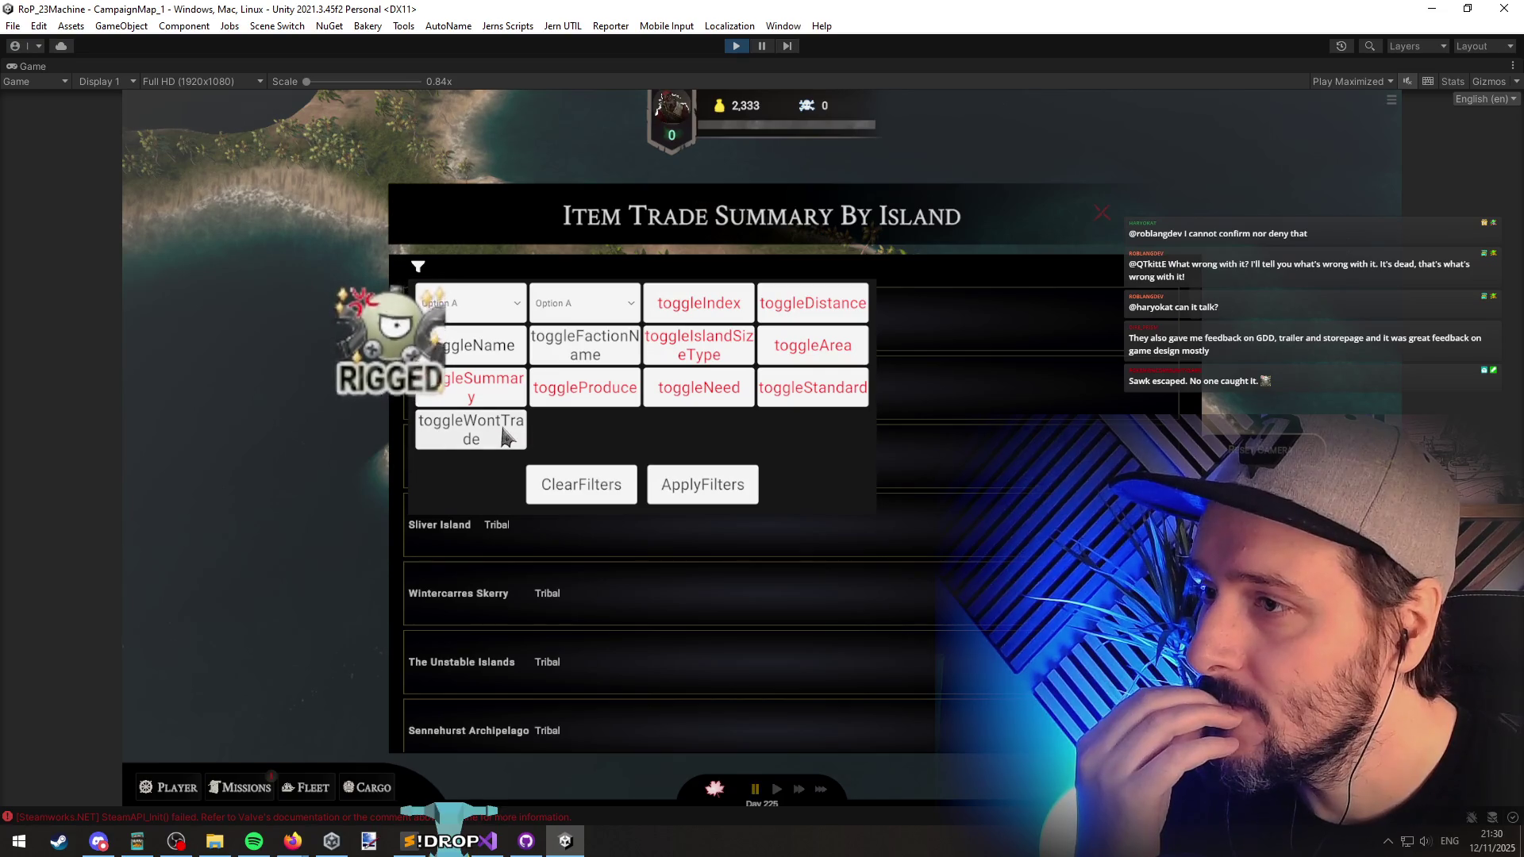
pyautogui.click(585, 388)
pyautogui.click(698, 387)
pyautogui.click(813, 387)
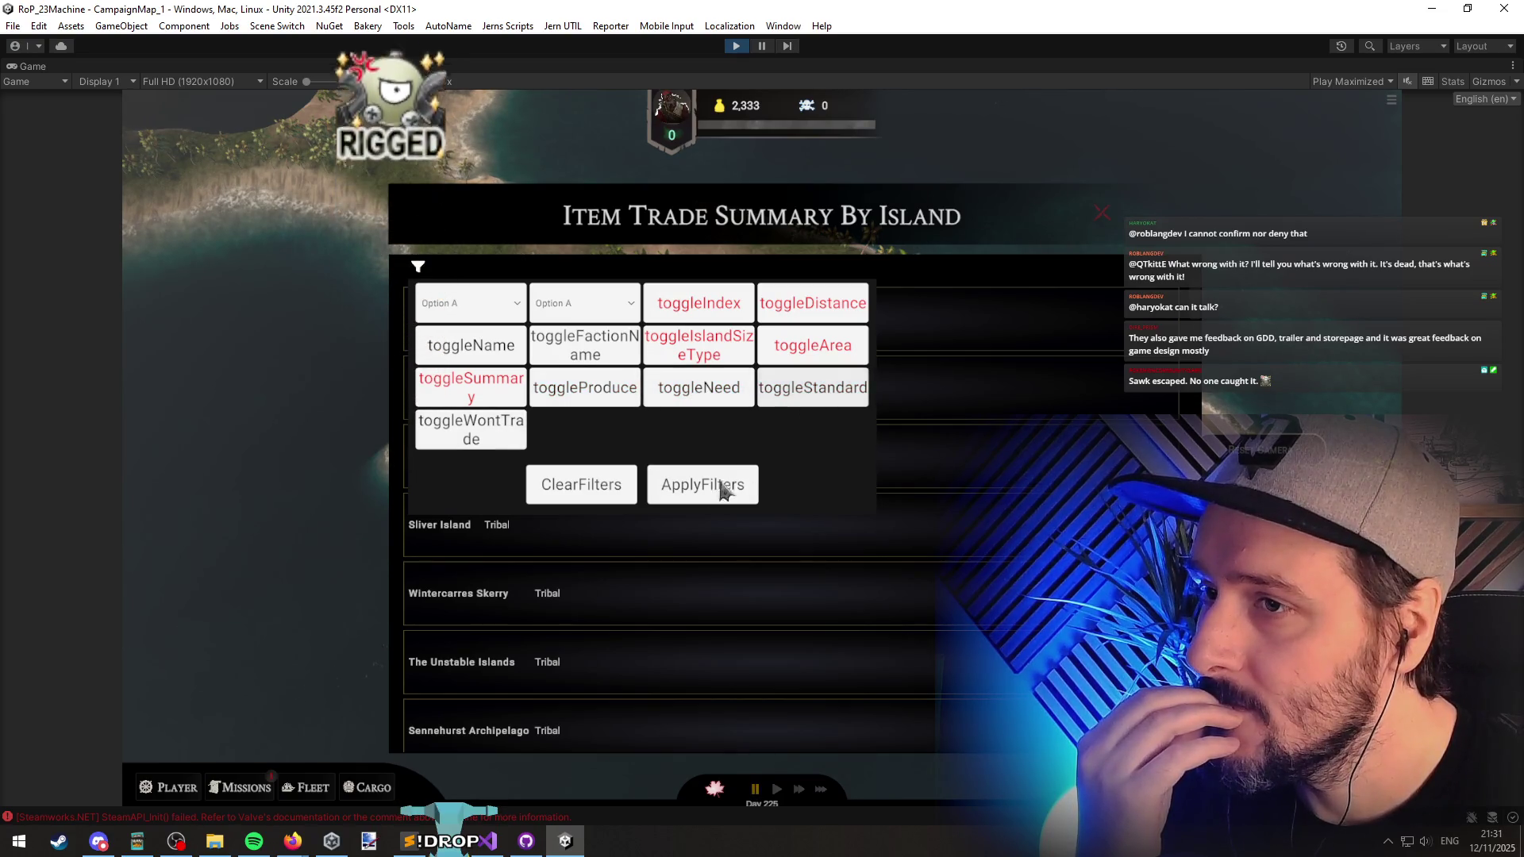
pyautogui.click(700, 486)
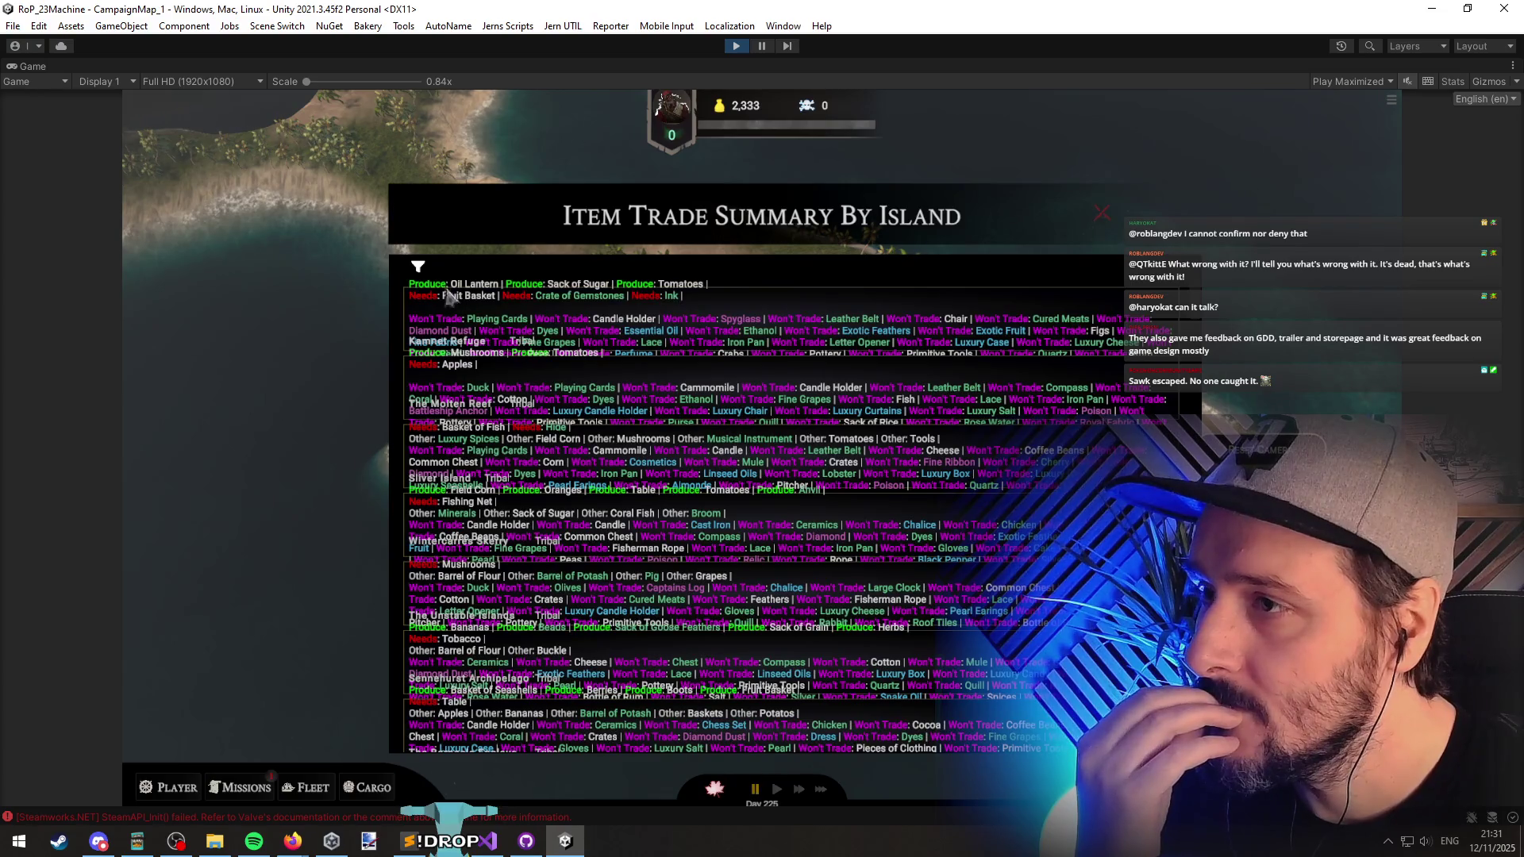
# Step: Hide Won't Trade items and reapply the filters
pyautogui.click(449, 296)
pyautogui.click(511, 438)
pyautogui.click(692, 487)
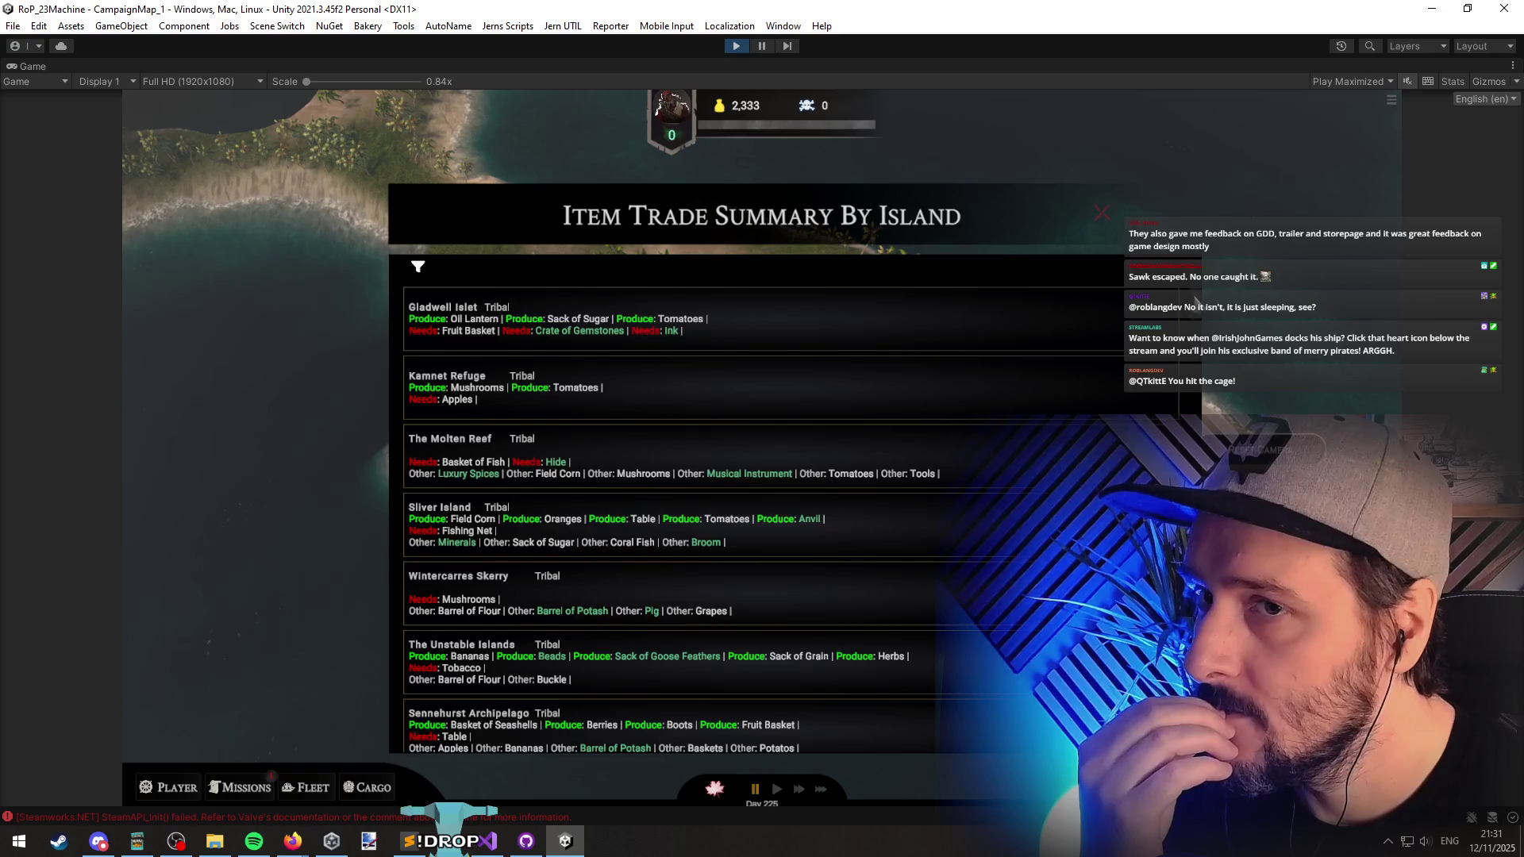
pyautogui.scroll(-15, 762, 508)
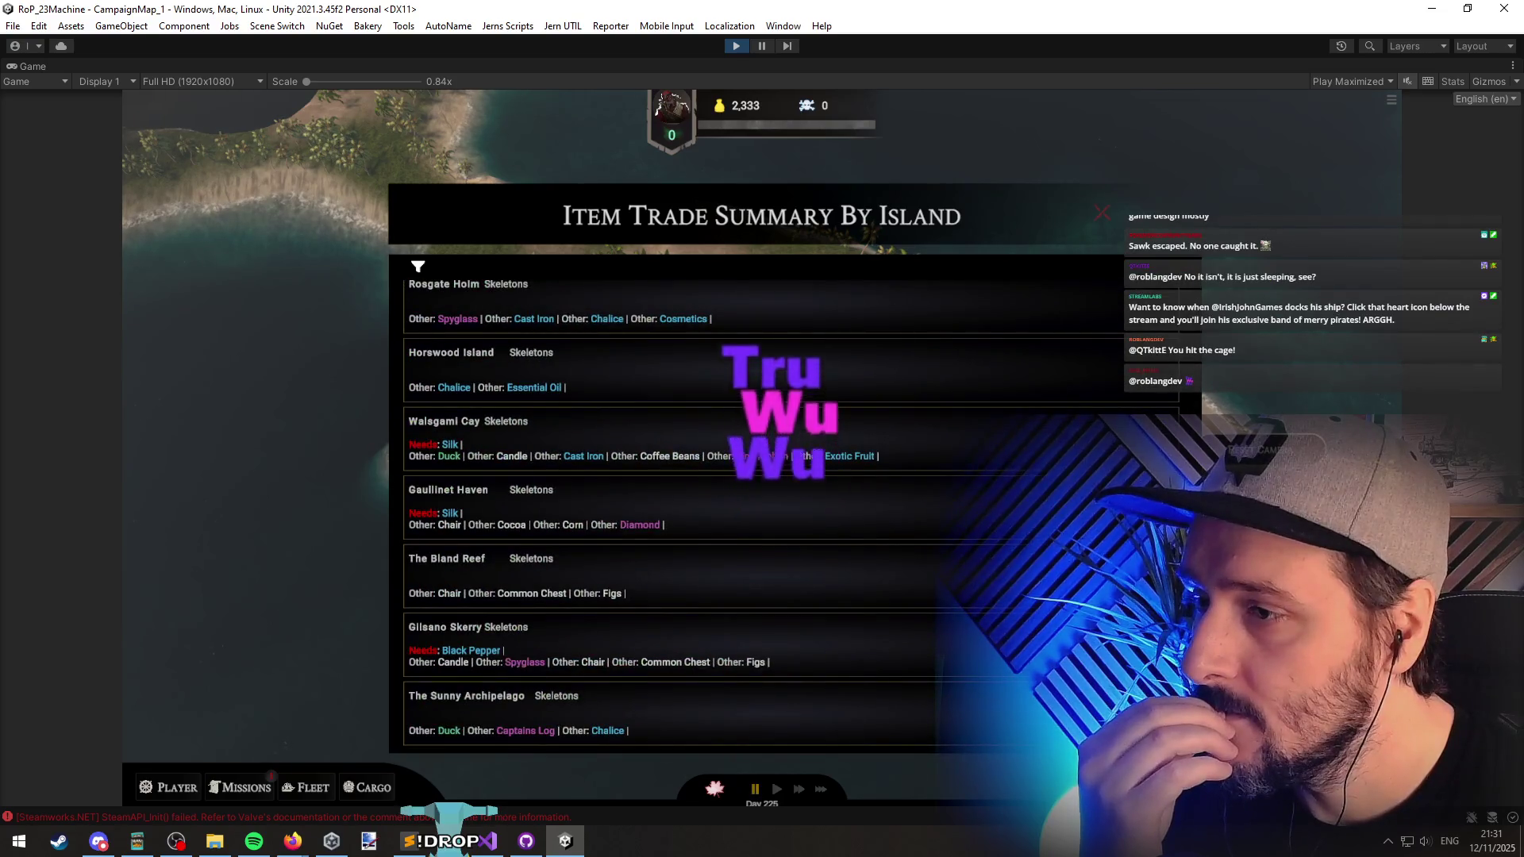
pyautogui.scroll(15, 637, 334)
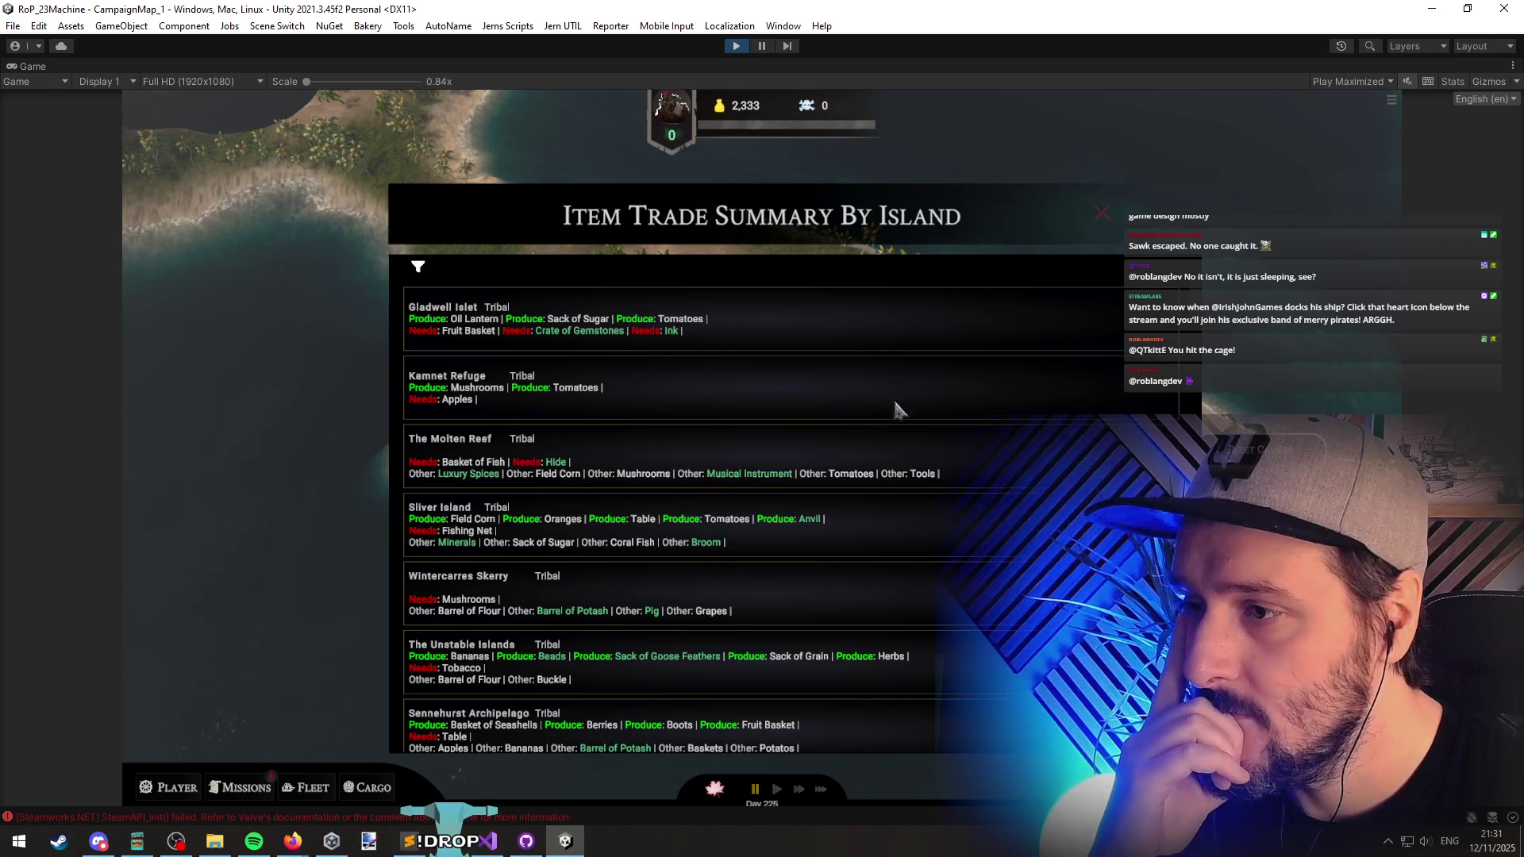
pyautogui.scroll(-10, 1190, 308)
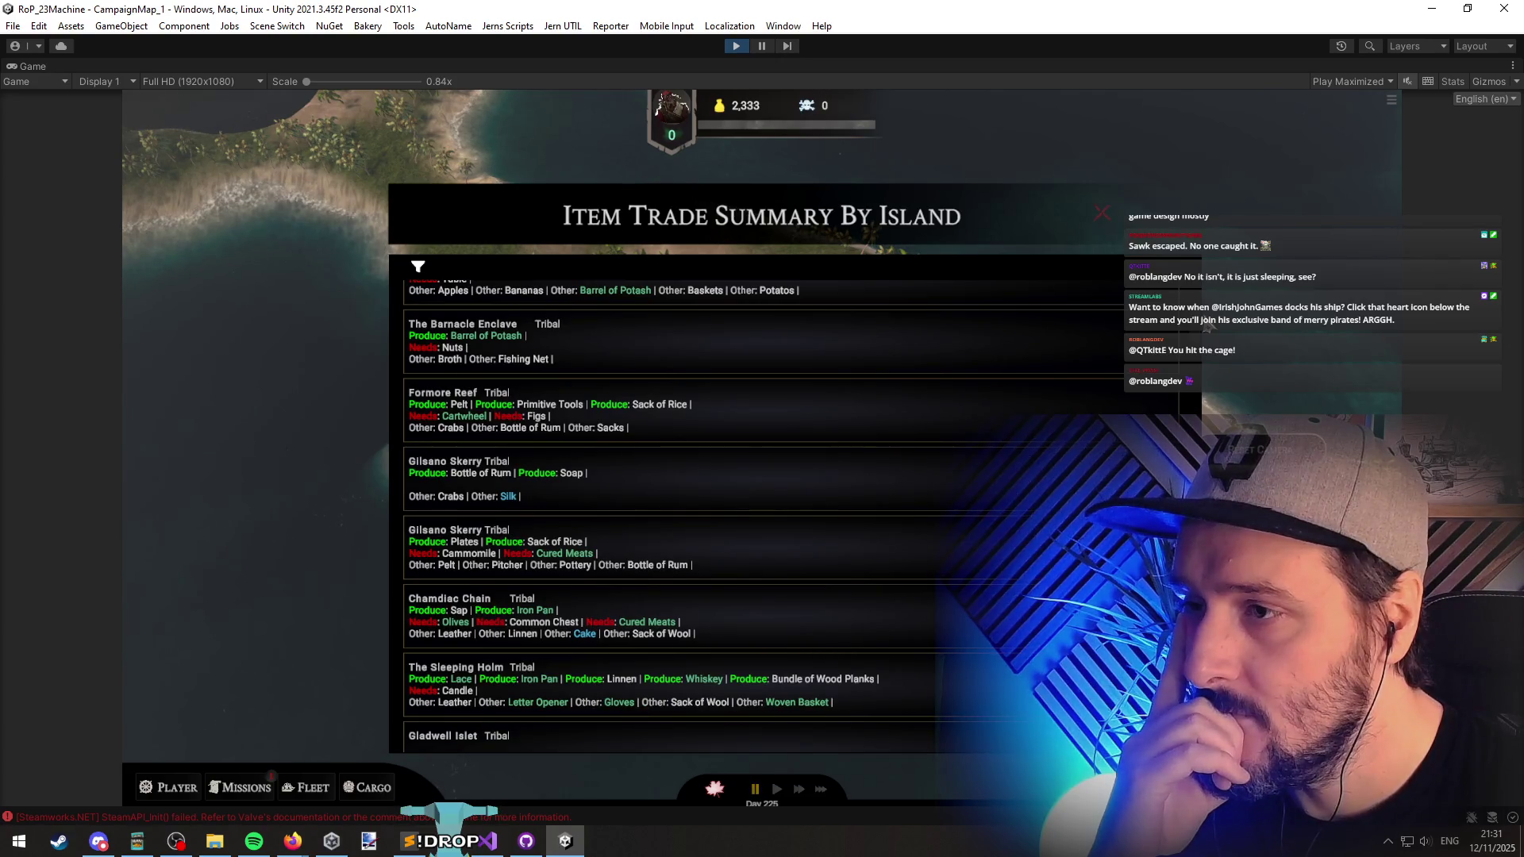
pyautogui.scroll(-5, 1206, 325)
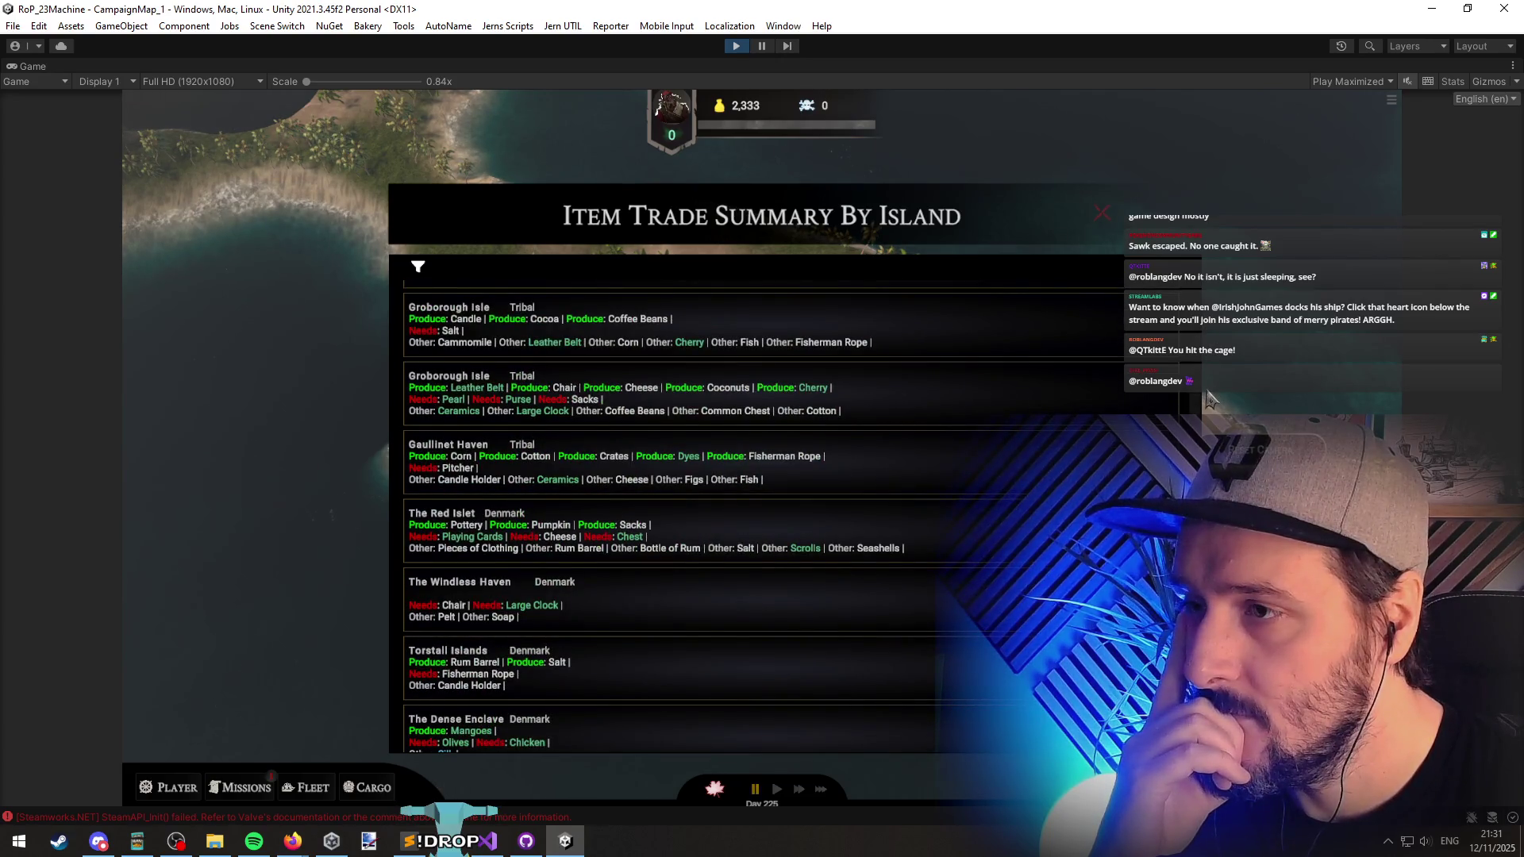
pyautogui.scroll(2, 1208, 399)
pyautogui.scroll(-5, 1207, 405)
pyautogui.scroll(-2, 1206, 406)
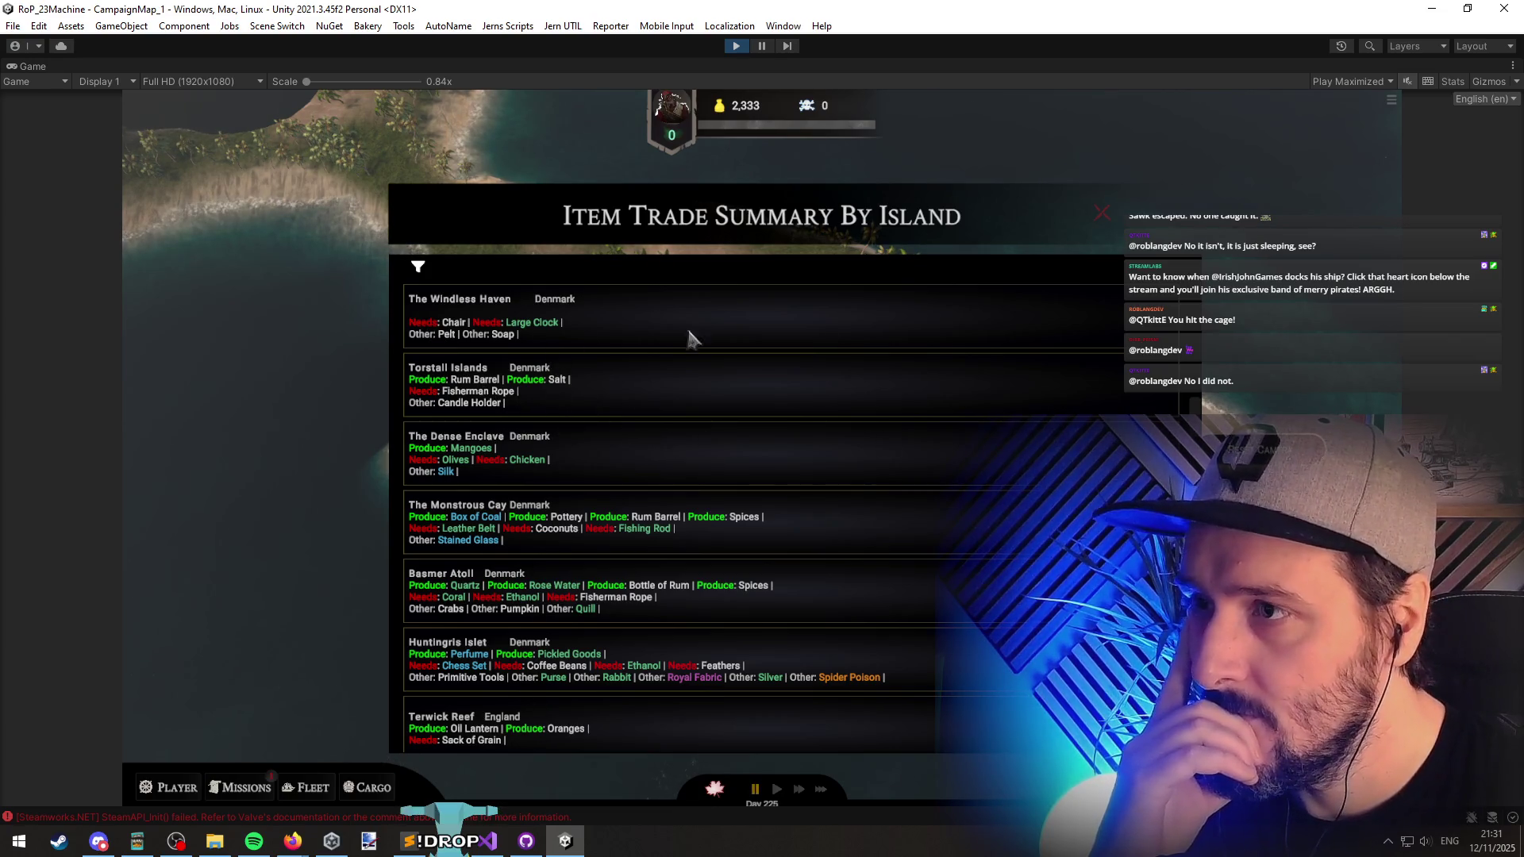
pyautogui.scroll(-4, 754, 516)
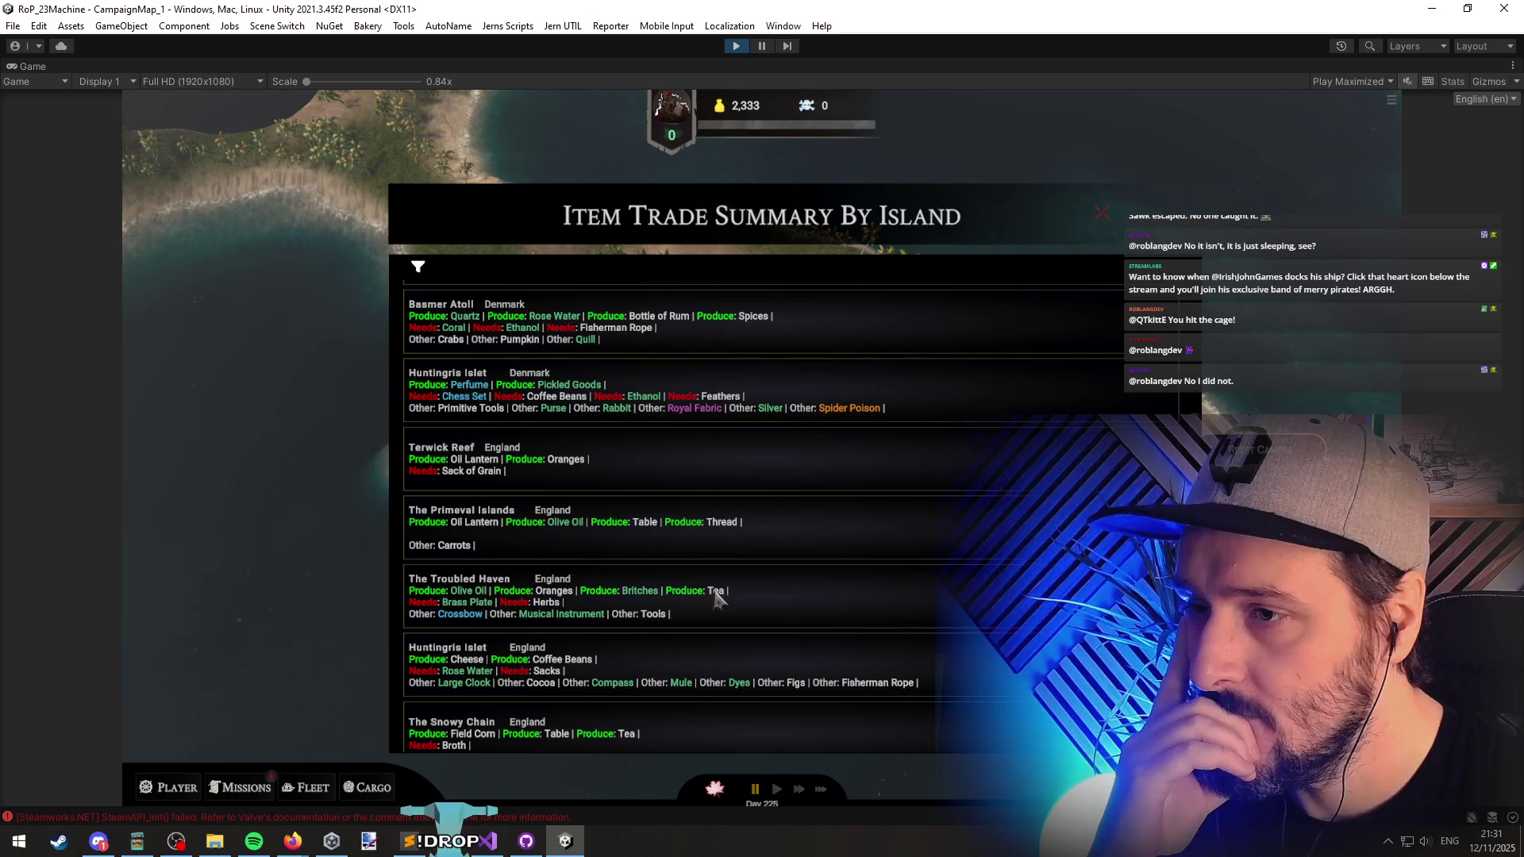
pyautogui.scroll(-2, 611, 587)
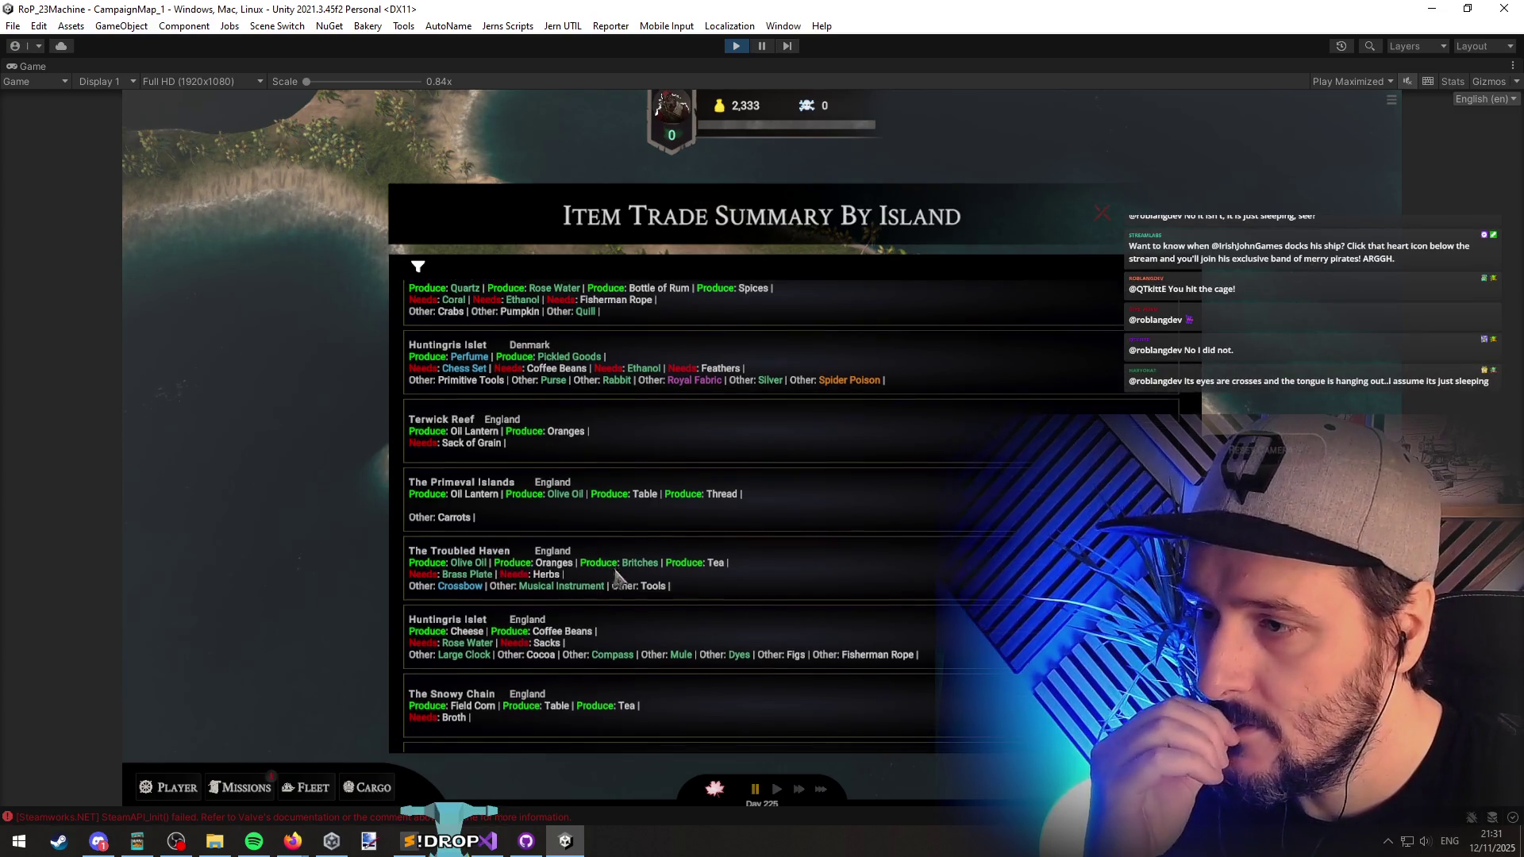
pyautogui.scroll(-10, 762, 516)
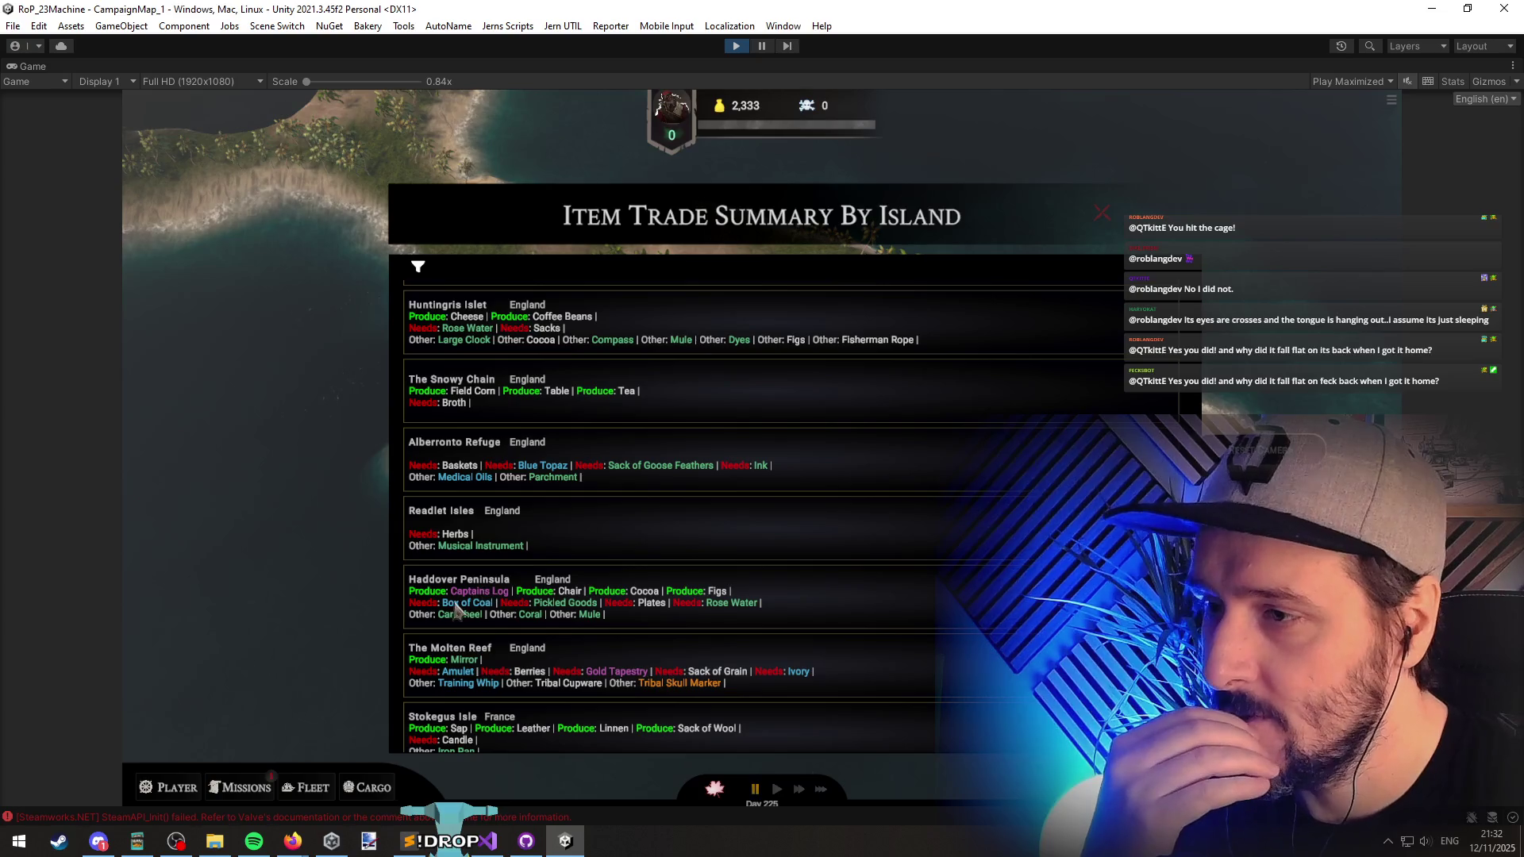
pyautogui.scroll(-4, 540, 619)
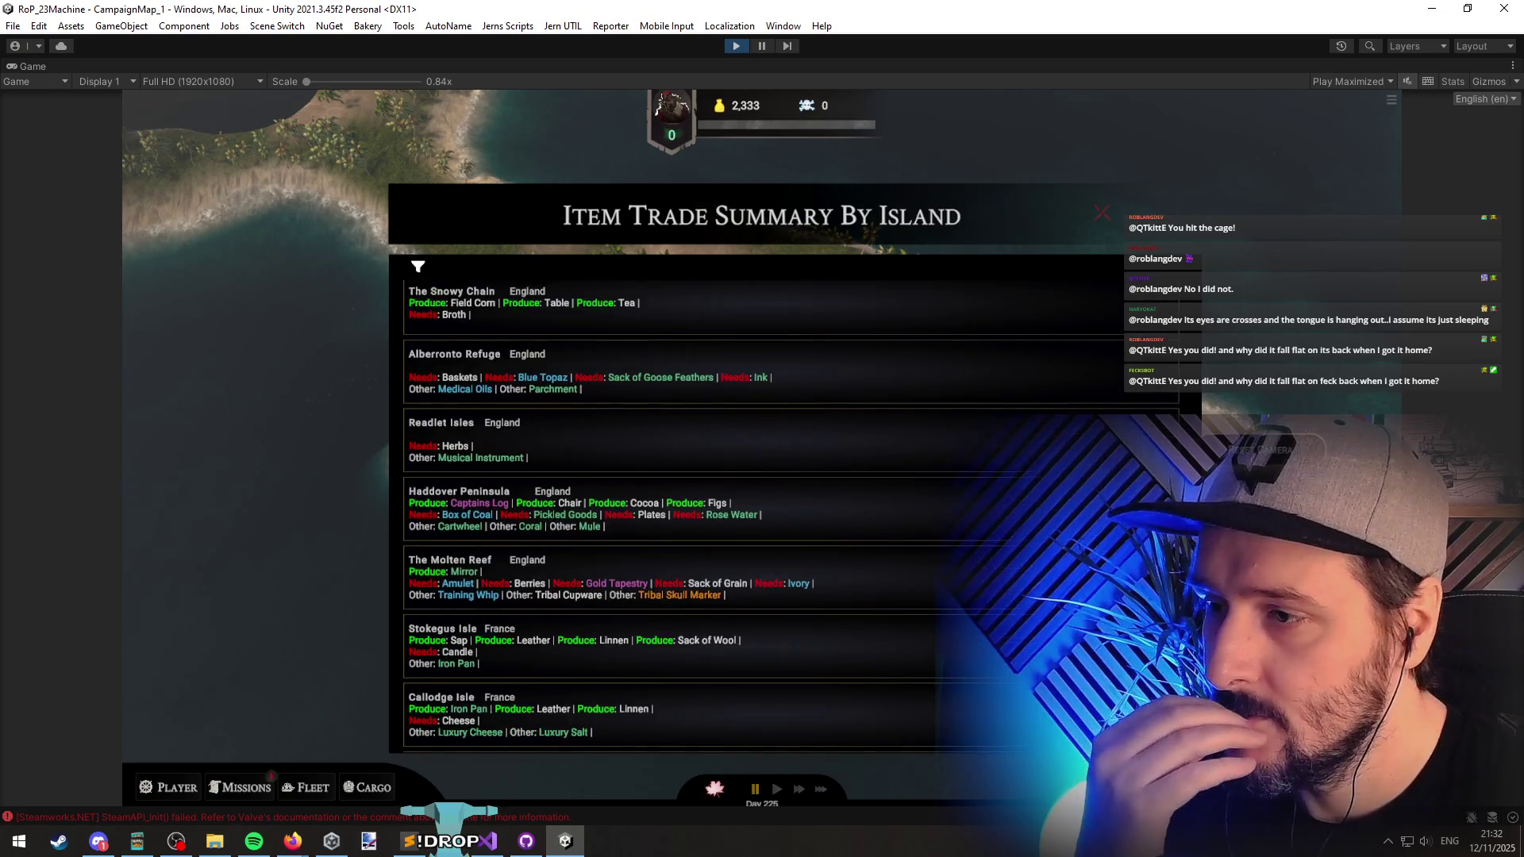
pyautogui.scroll(-1, 656, 548)
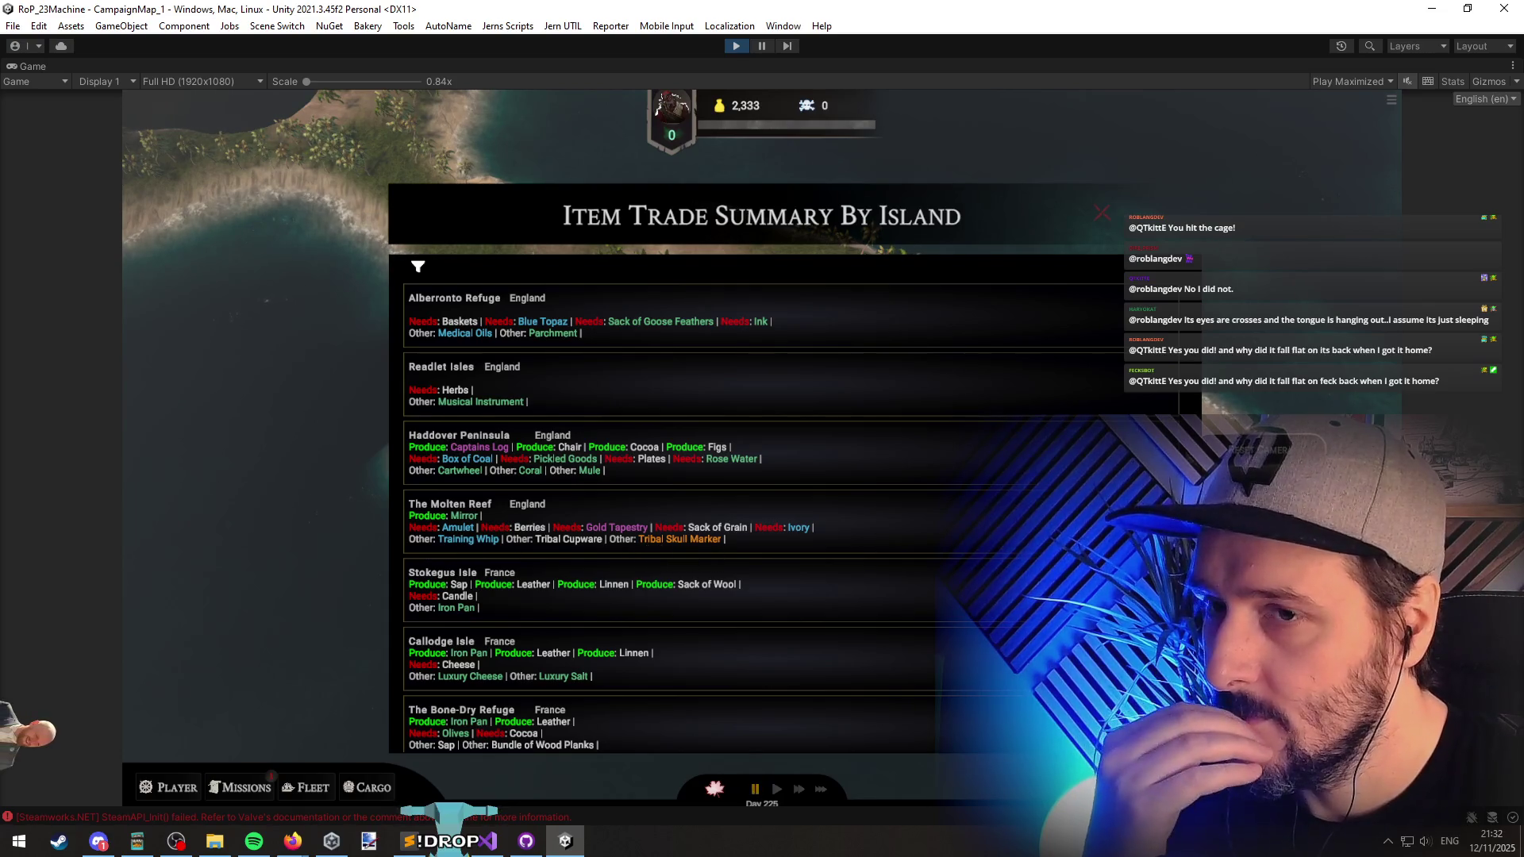
pyautogui.scroll(-10, 706, 555)
pyautogui.scroll(-8, 762, 516)
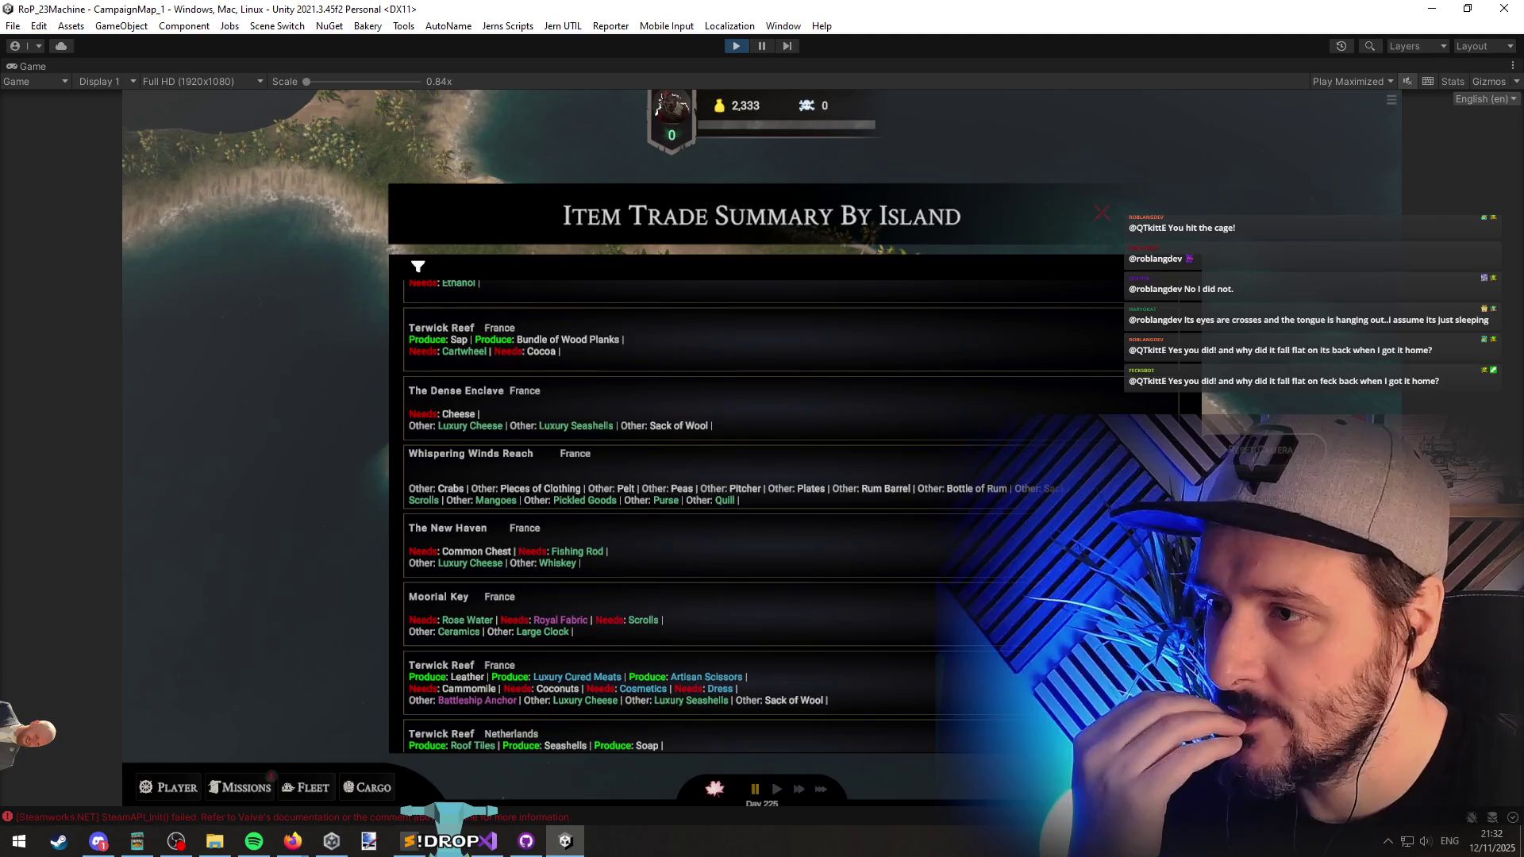
pyautogui.scroll(-20, 779, 516)
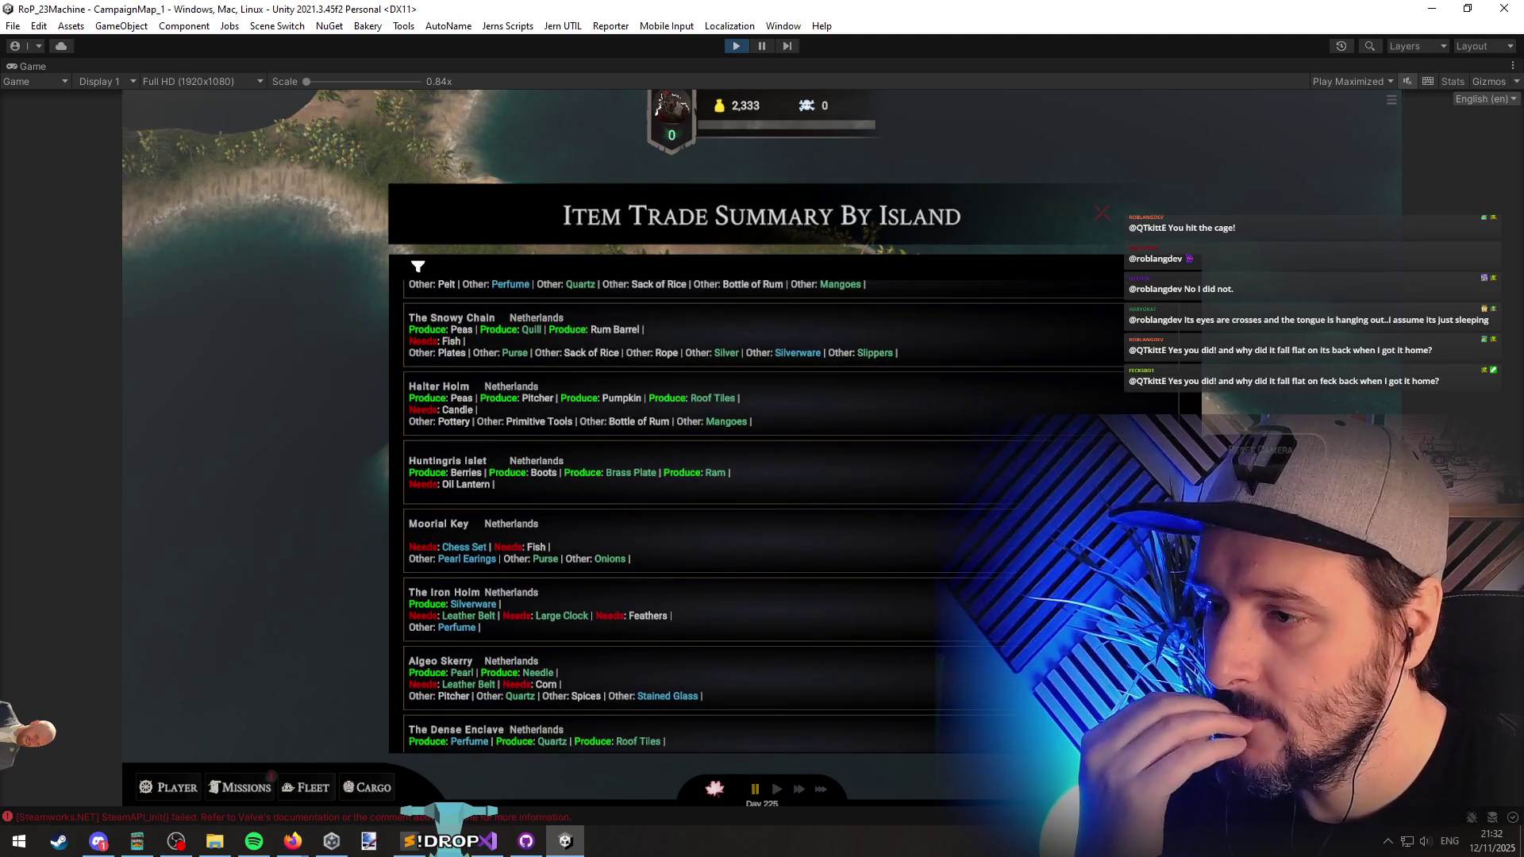
pyautogui.scroll(-5, 762, 515)
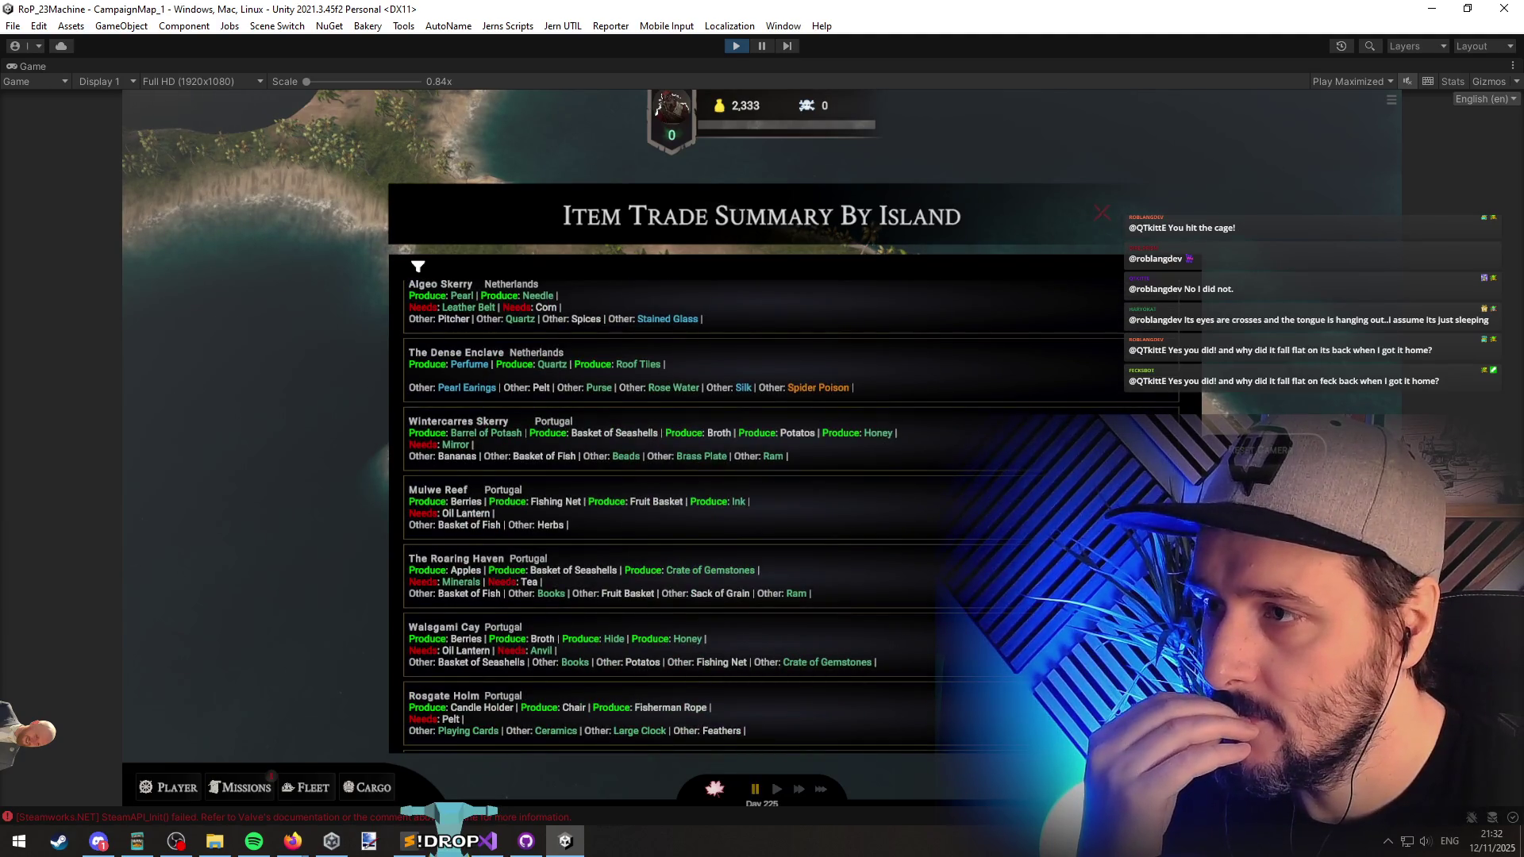
pyautogui.scroll(-10, 767, 421)
pyautogui.hotkey('alt', 'Tab')
# Step: Wrap the showProduce call in a braced block with a pasted line break before it
pyautogui.press('Delete')
pyautogui.click(338, 265)
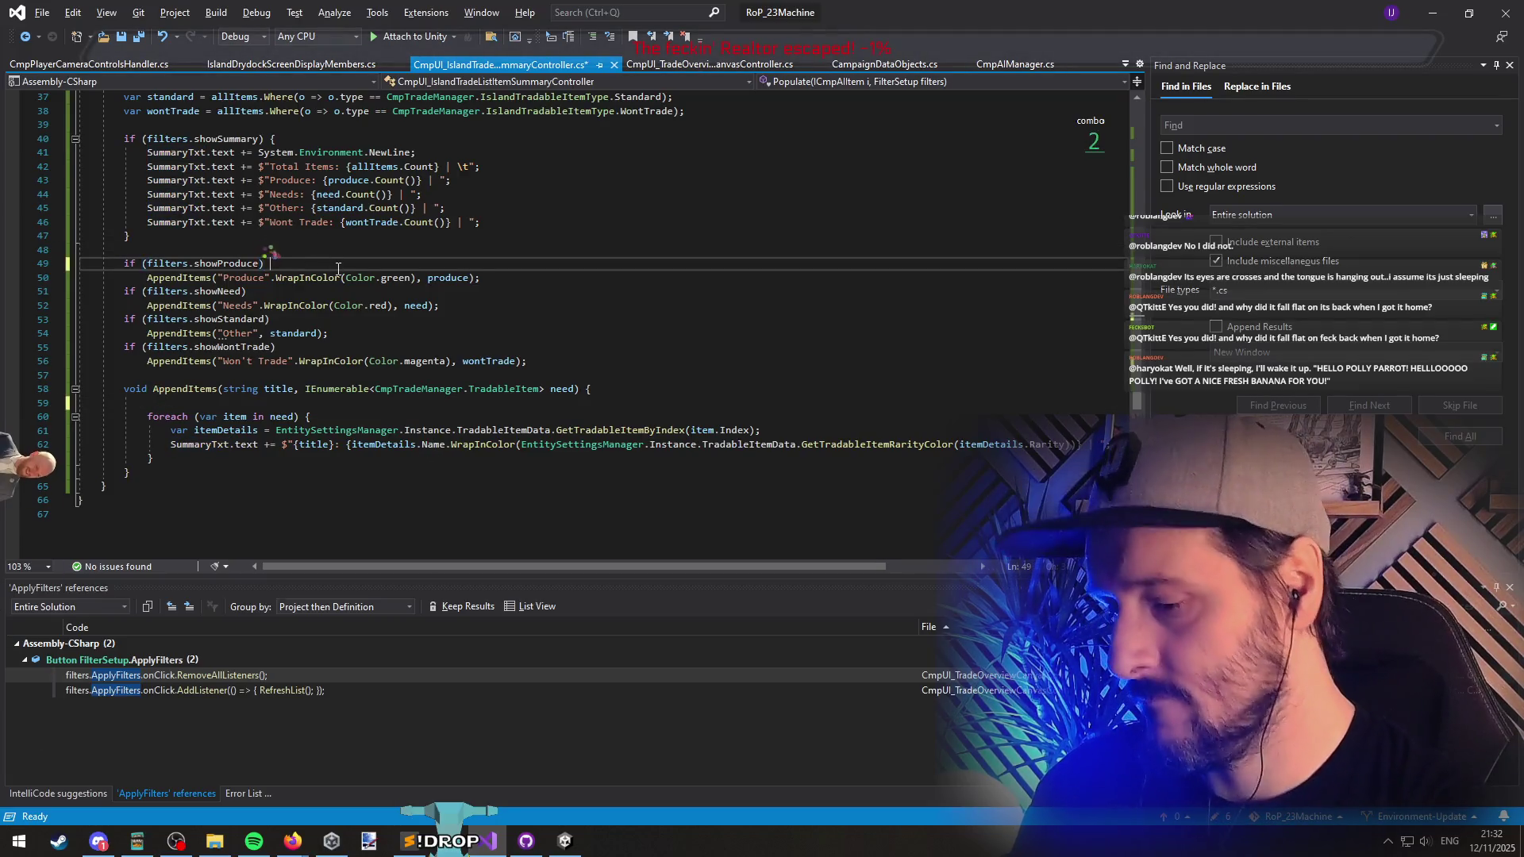
pyautogui.write('{')
pyautogui.press('Down')
pyautogui.press('End')
pyautogui.press('Return')
pyautogui.write('}')
pyautogui.press('Up')
pyautogui.press('End')
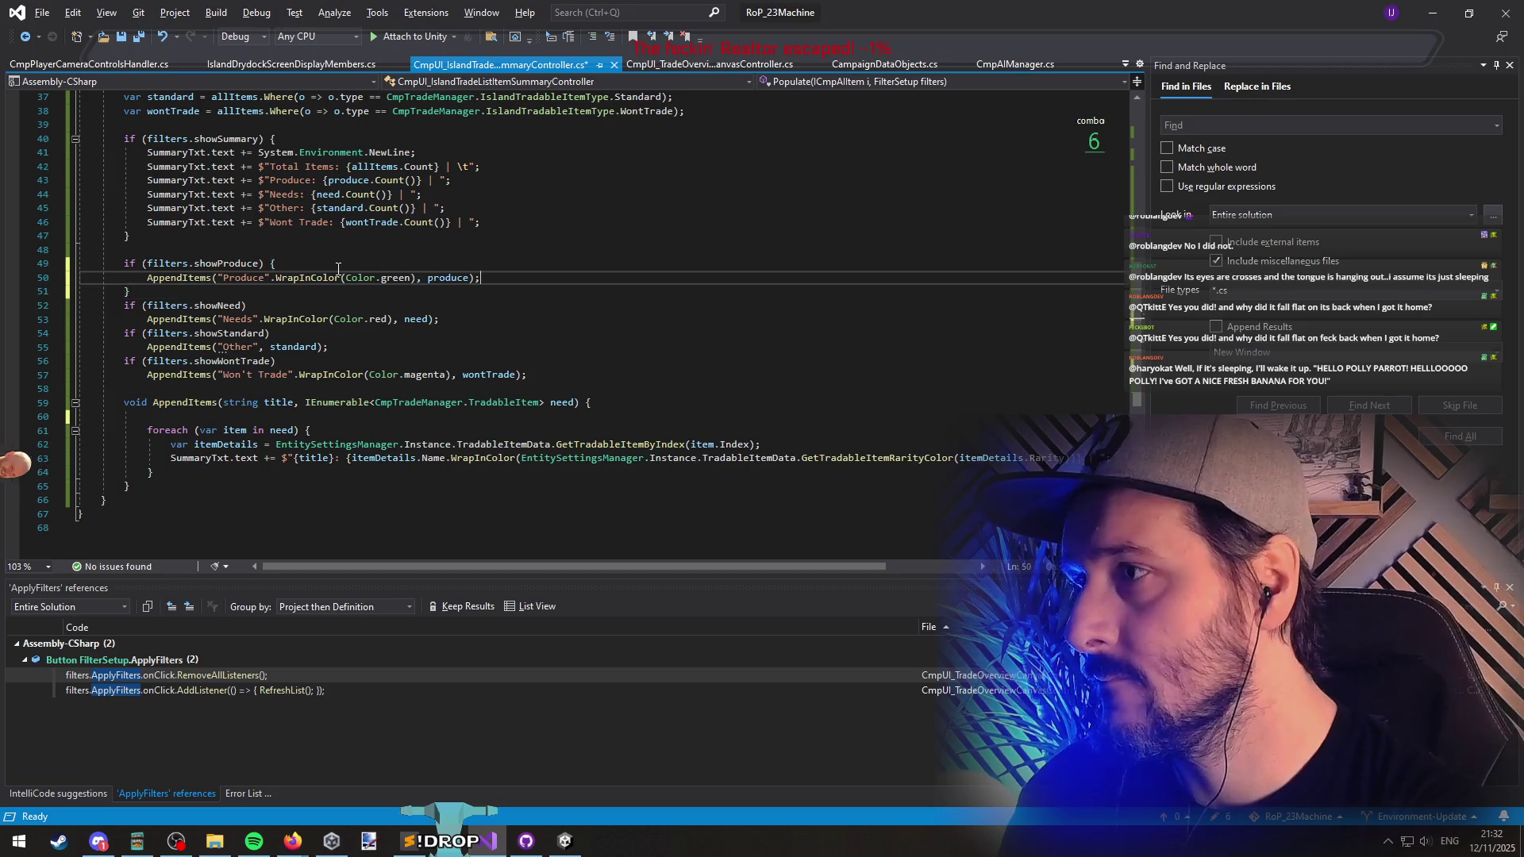
pyautogui.write('SummaryTxt.text += System.Environment.NewLine;')
pyautogui.press('Home')
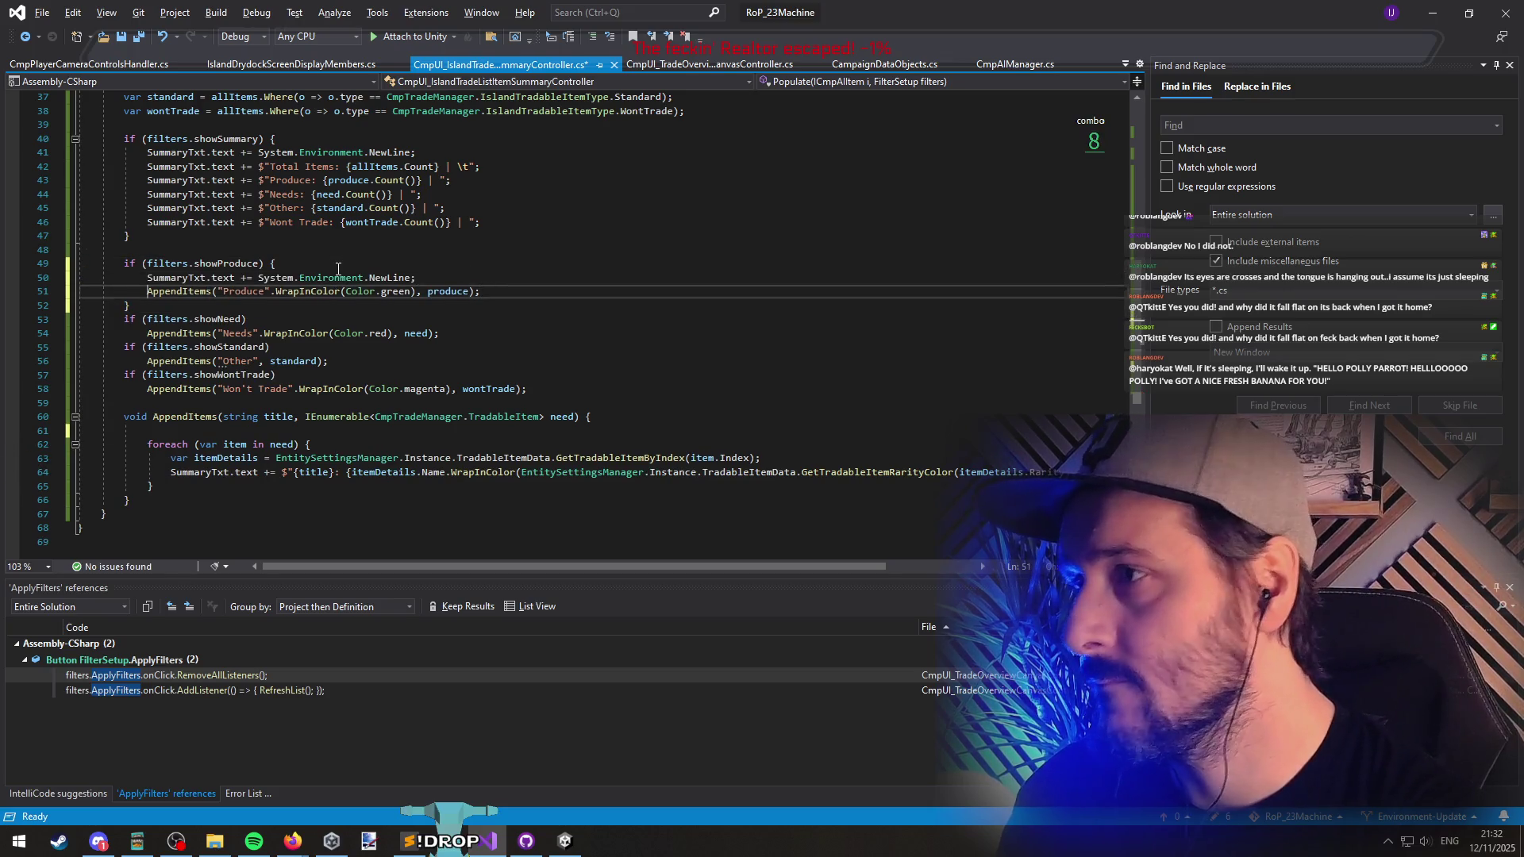
pyautogui.hotkey('ctrl', 'Right')
pyautogui.hotkey('ctrl', 'shift', 'Right')
pyautogui.hotkey('ctrl', 'shift', 'Right')
pyautogui.hotkey('ctrl', 'shift', 'Right')
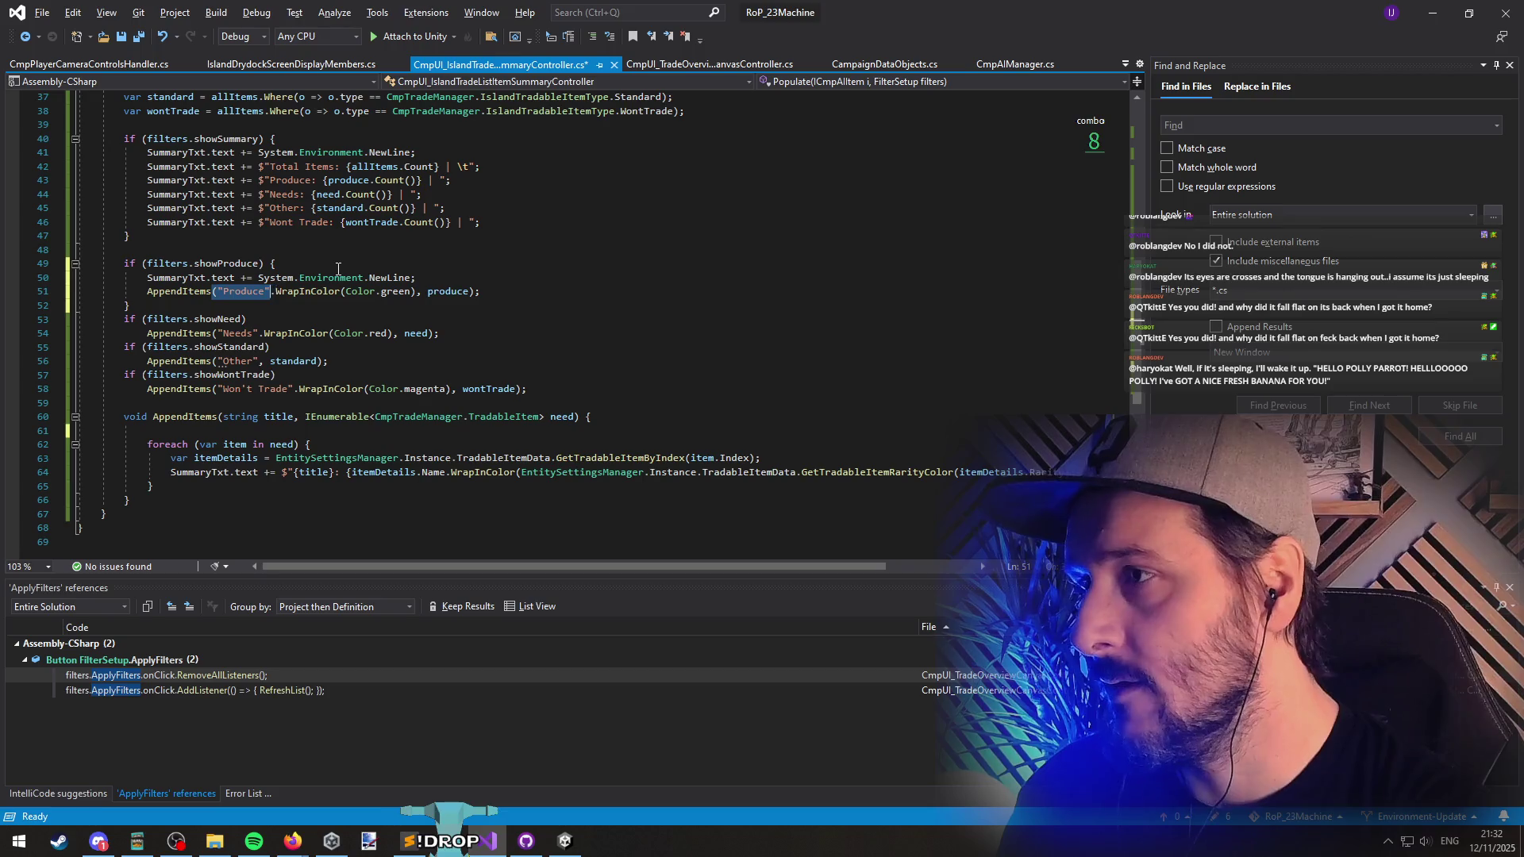
pyautogui.press('Right')
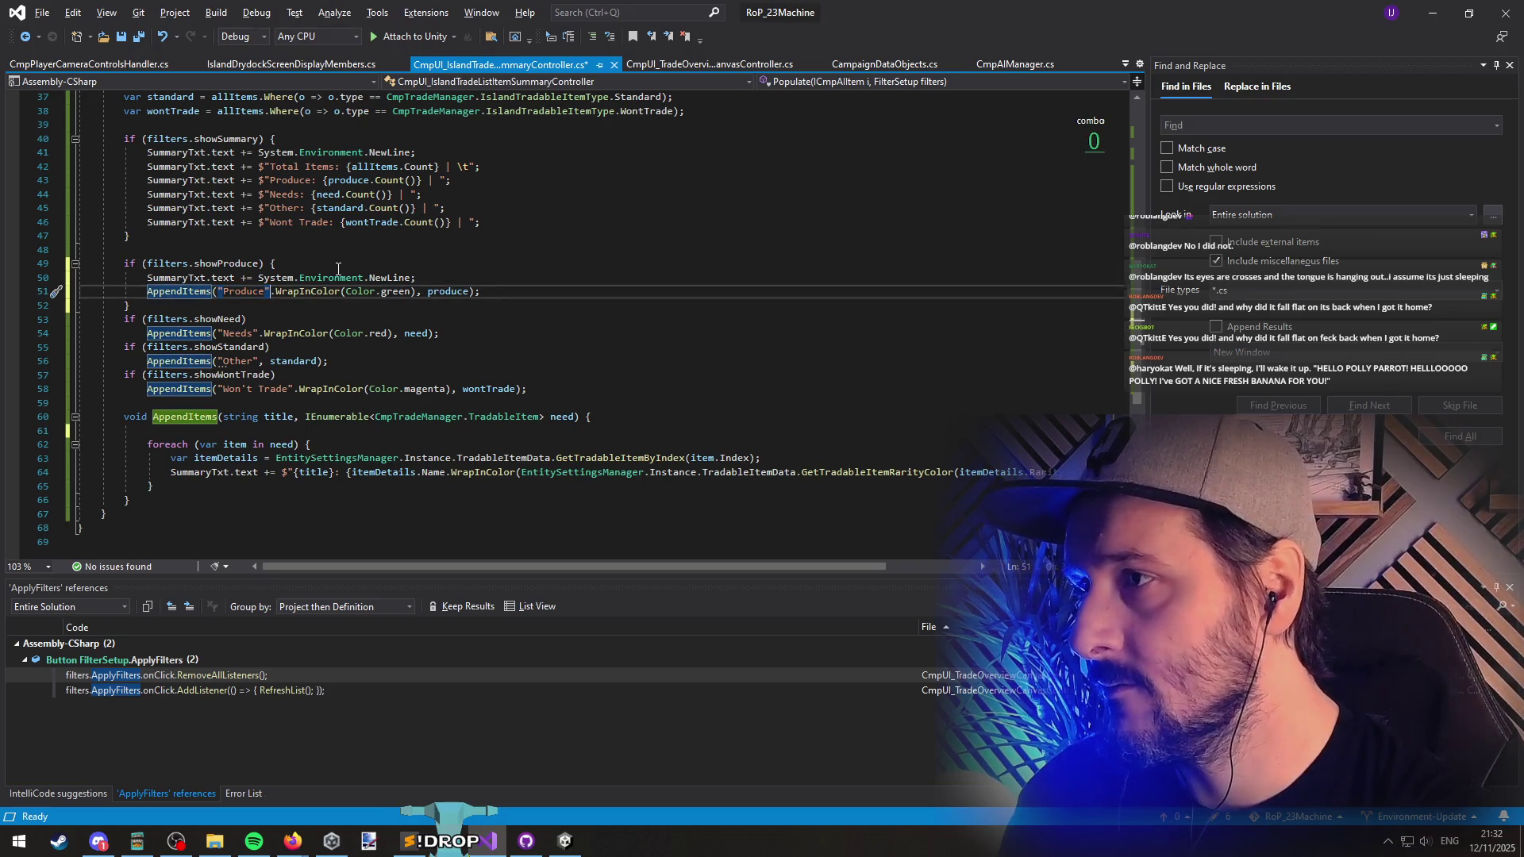
pyautogui.hotkey('ctrl', 'shift', 'Left')
pyautogui.hotkey('ctrl', 'shift', 'Left')
pyautogui.hotkey('ctrl', 'shift', 'Left')
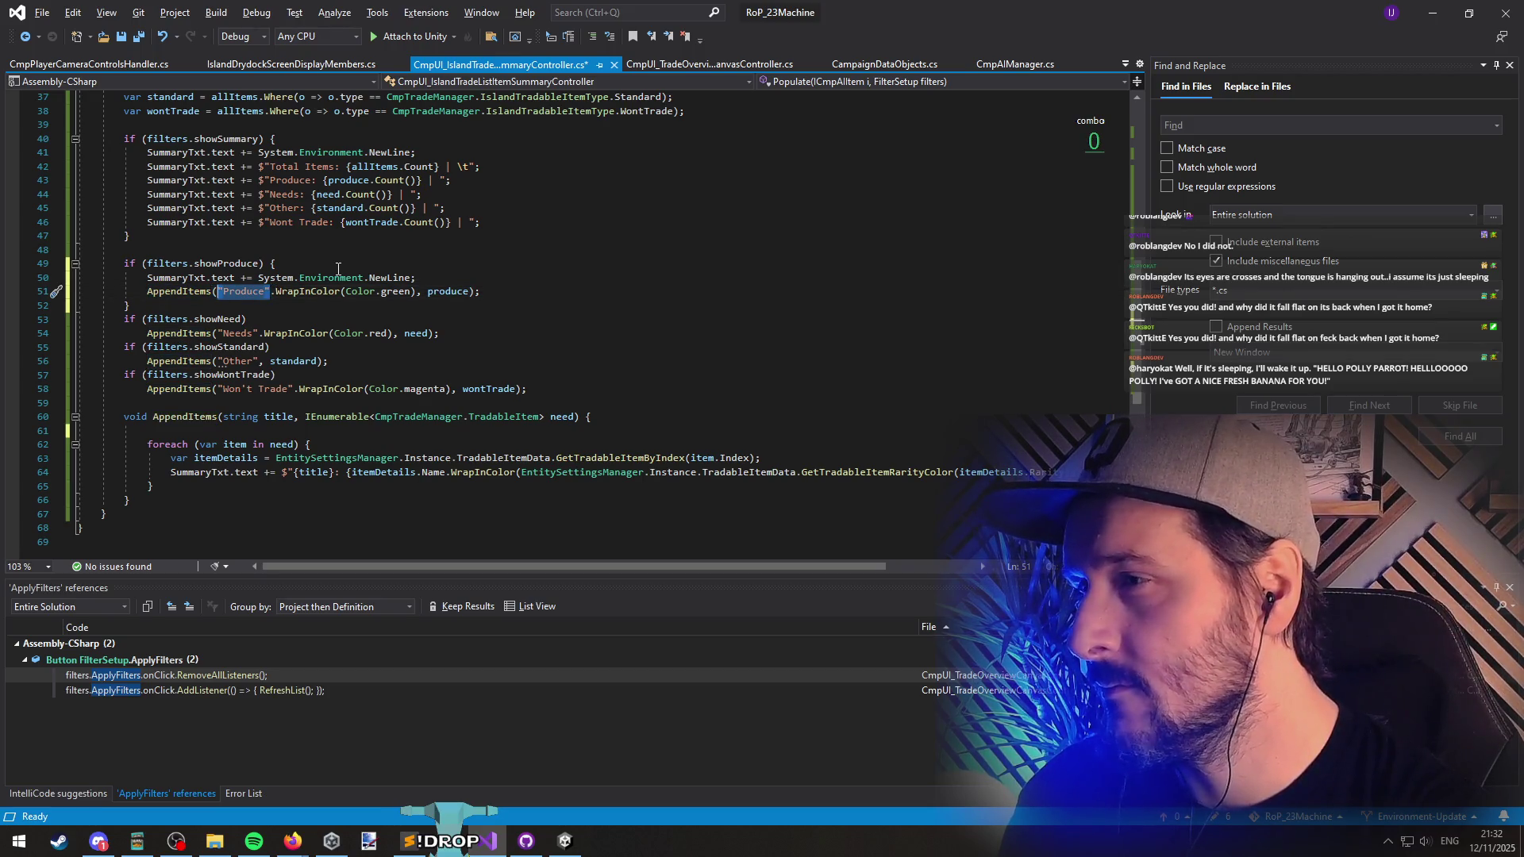
# Step: Revert the braces and extra line break, restoring the line break inside AppendItems
pyautogui.press('Up')
pyautogui.hotkey('ctrl', 'shift', 'l')
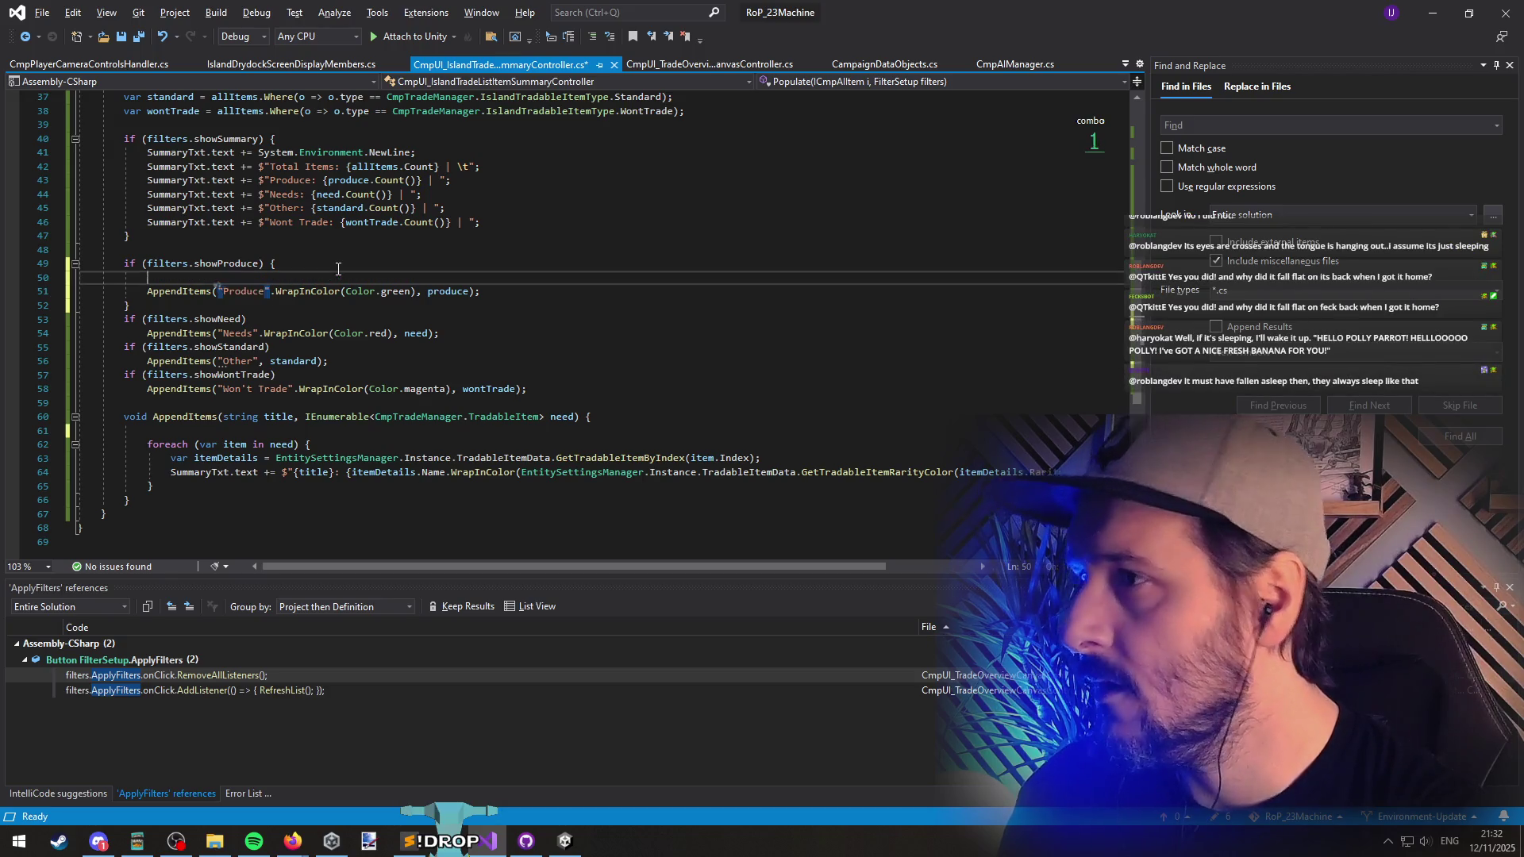
pyautogui.press('Down')
pyautogui.hotkey('ctrl', 'shift', 'l')
pyautogui.press('End')
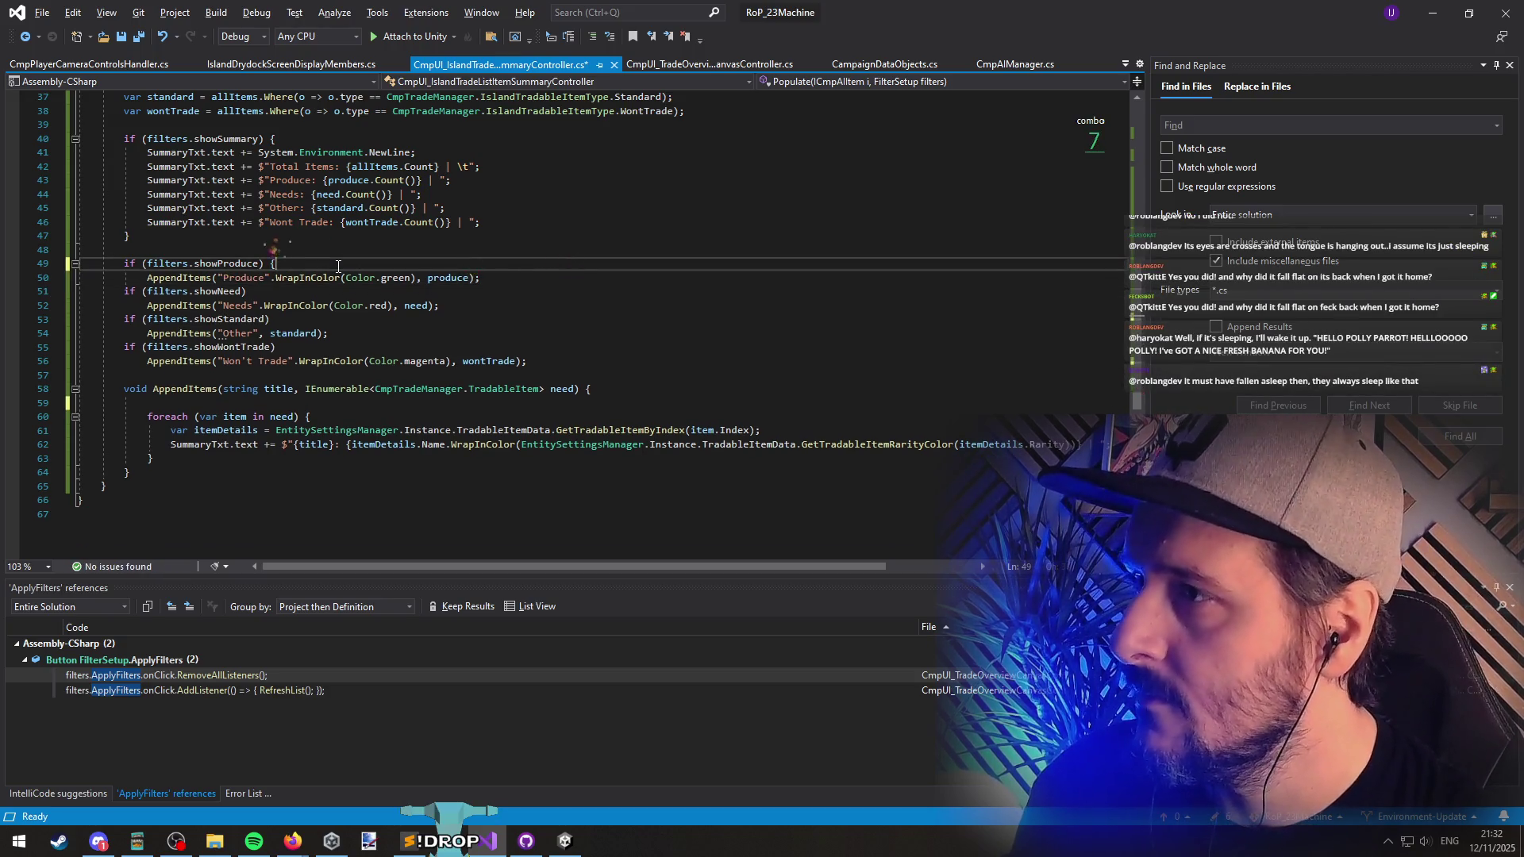
pyautogui.hotkey('ctrl', 'z')
pyautogui.hotkey('ctrl', 'z')
# Step: Remove the {title}: prefix from the item line, add a summaryTxt title line, and save
pyautogui.click(431, 403)
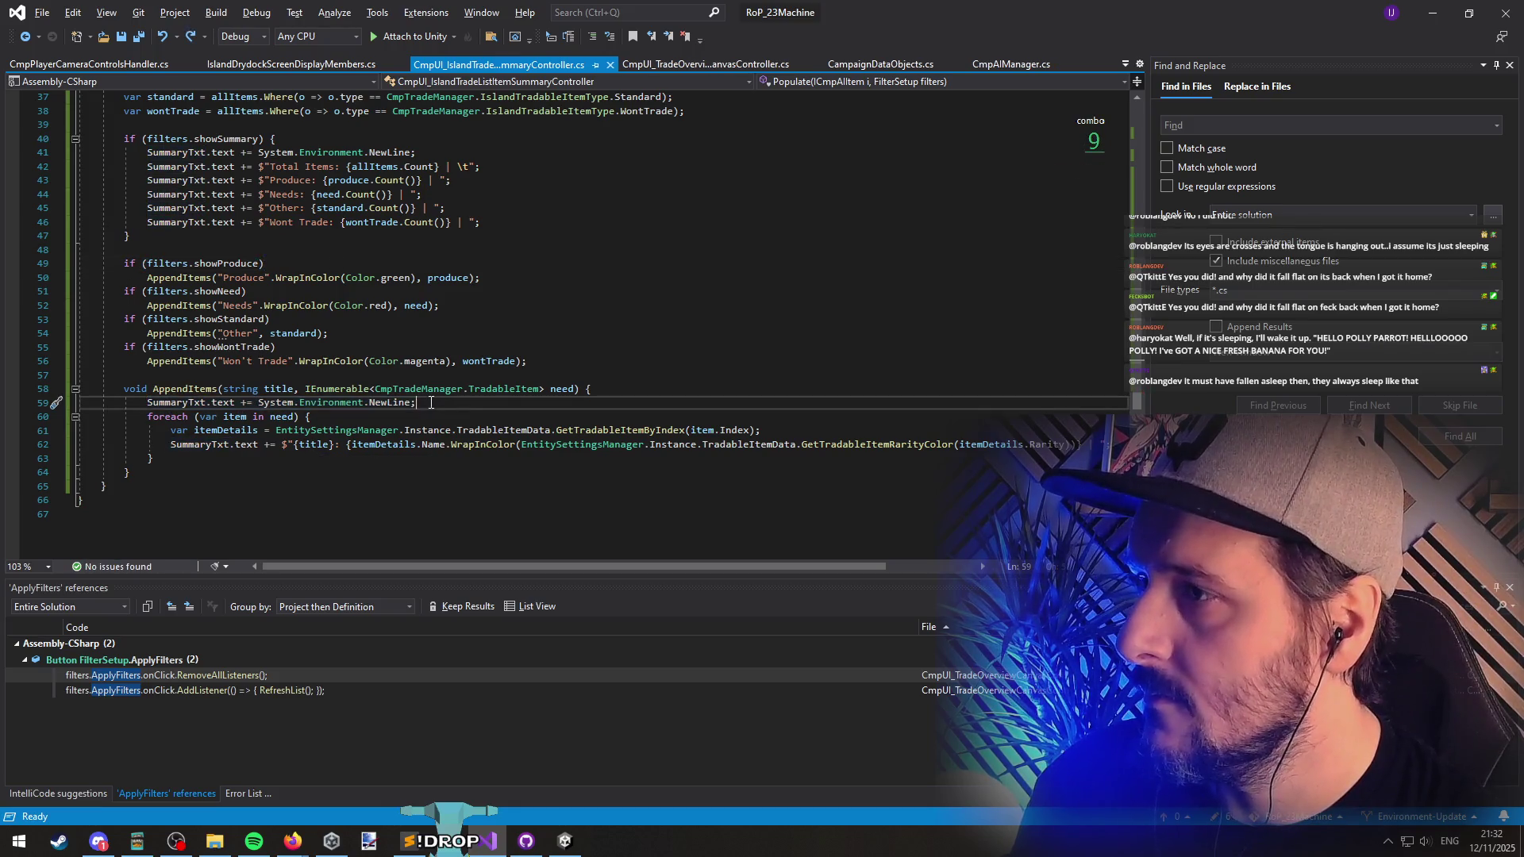
pyautogui.moveTo(293, 445); pyautogui.dragTo(340, 449)
pyautogui.press('BackSpace')
pyautogui.click(465, 403)
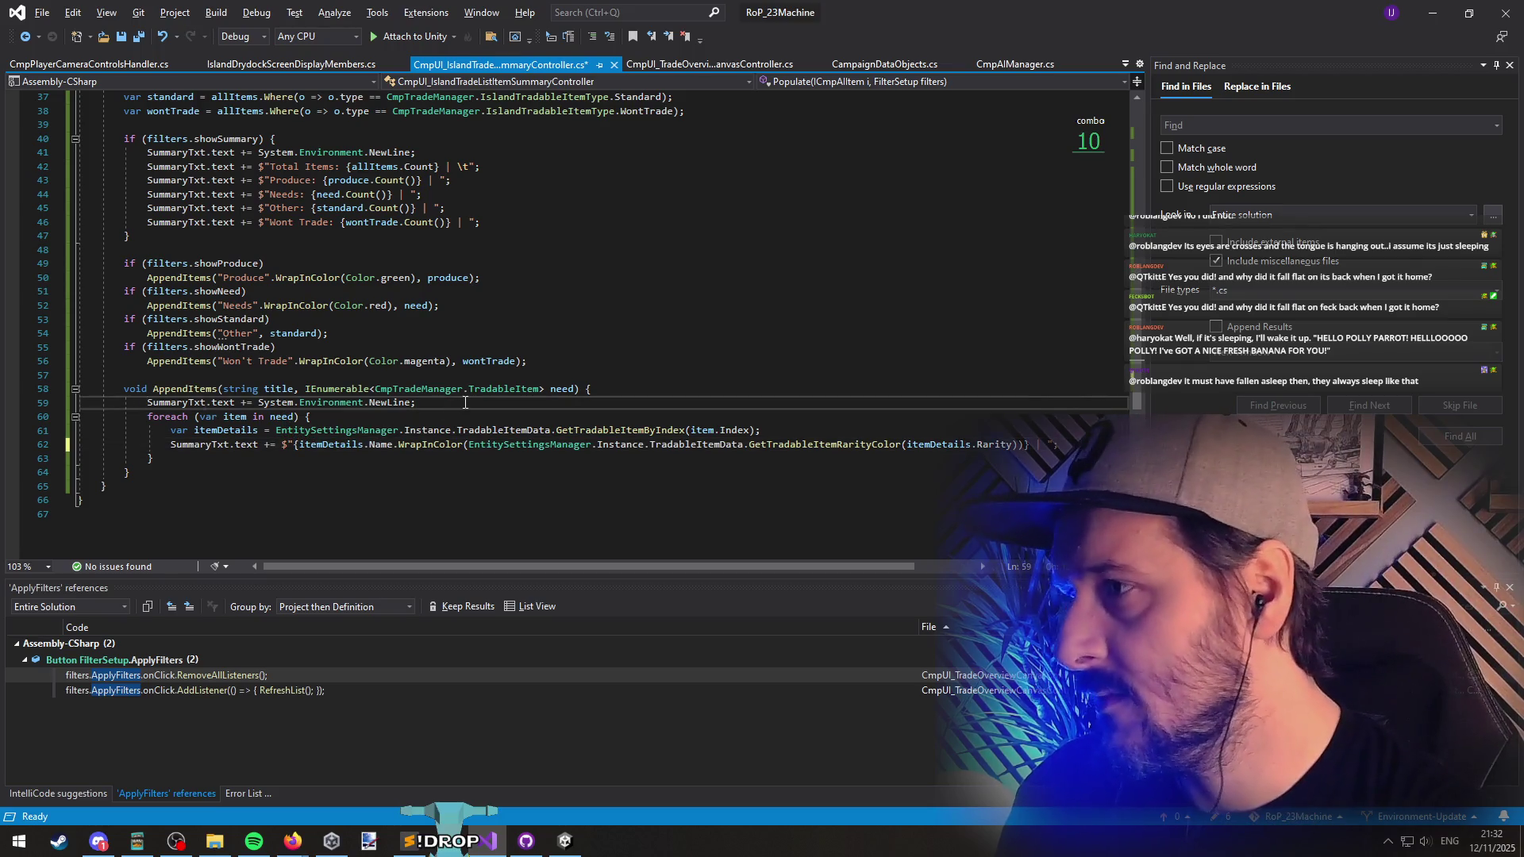
pyautogui.press('Return')
pyautogui.write('Summar')
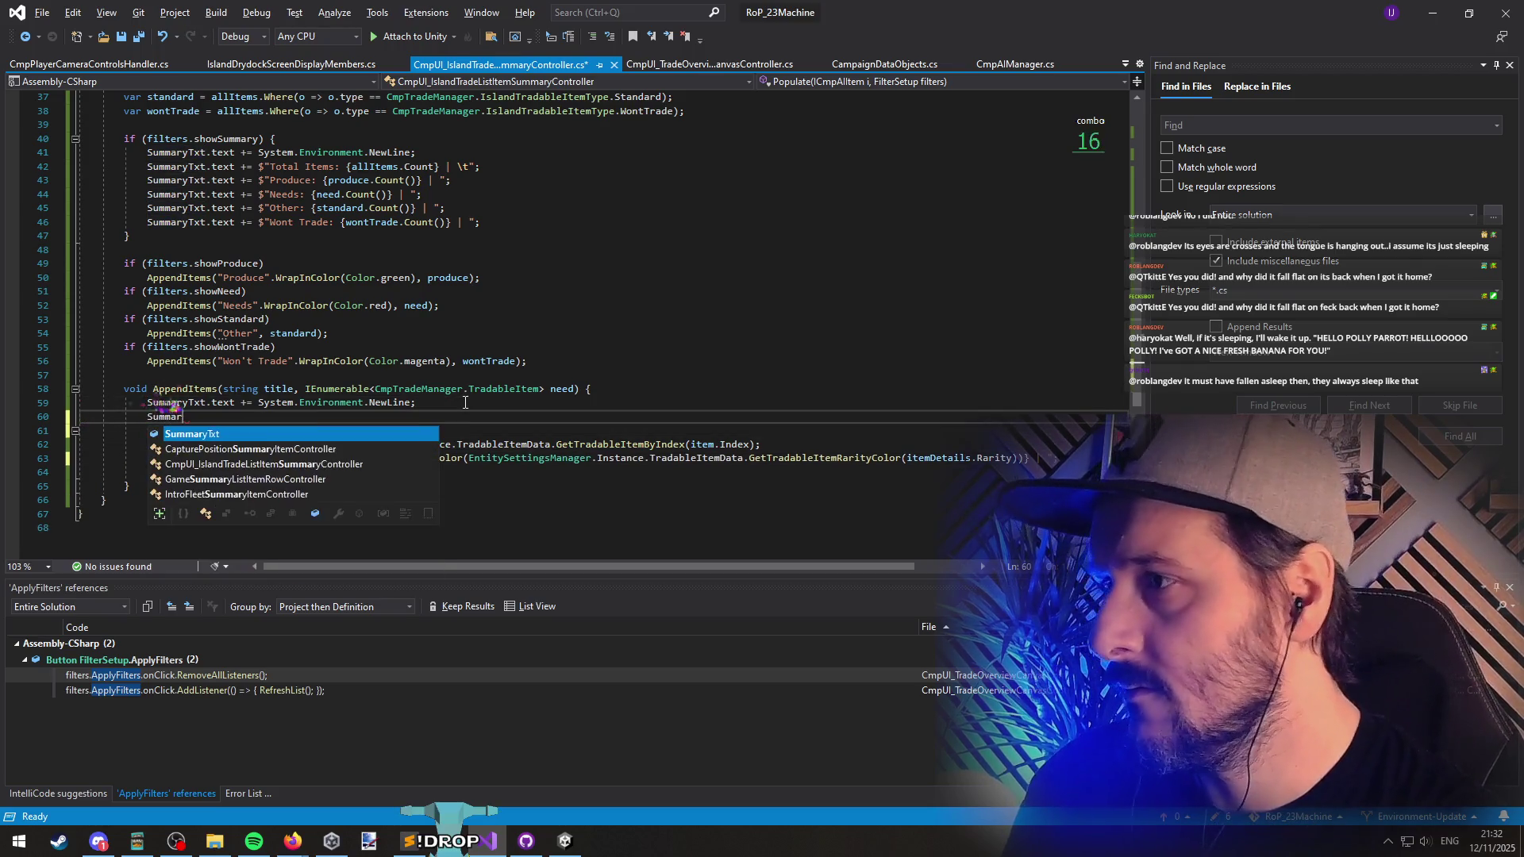
pyautogui.write('yTxt.text =')
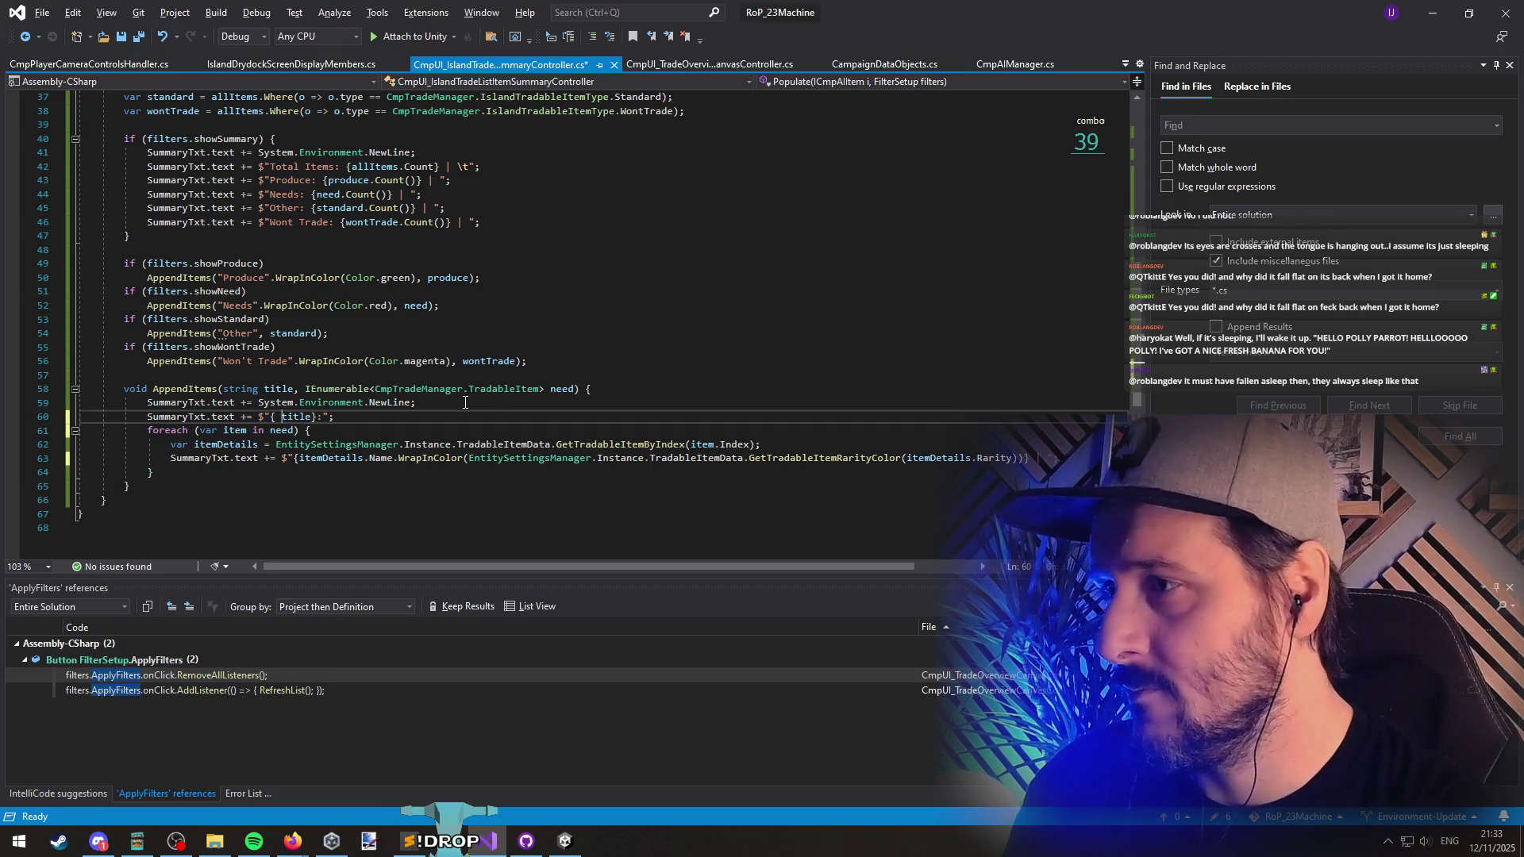
pyautogui.press('BackSpace')
pyautogui.press('Down')
pyautogui.press('Return')
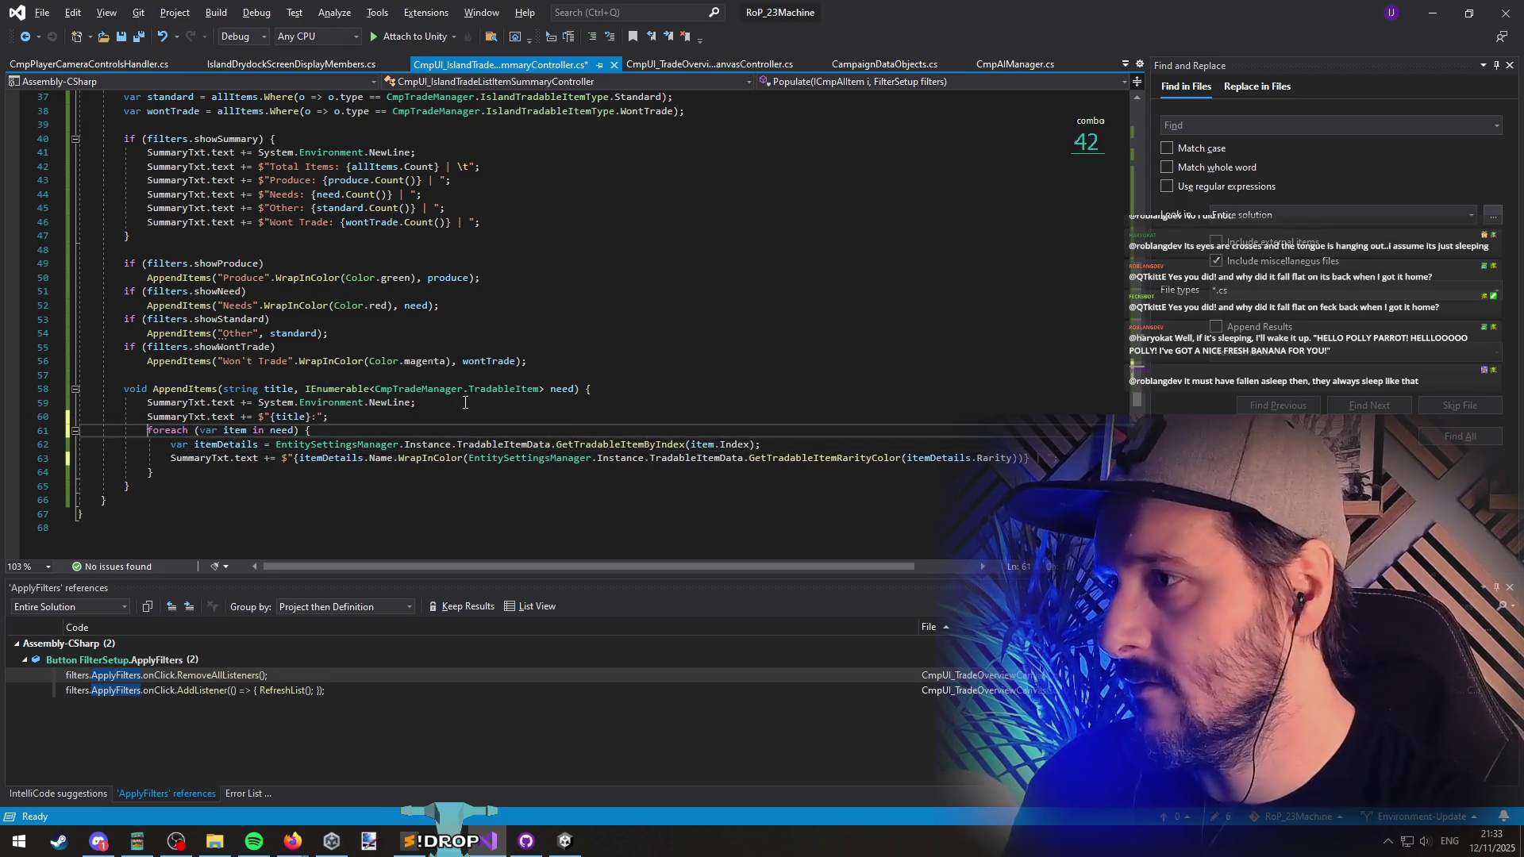
pyautogui.press('Return')
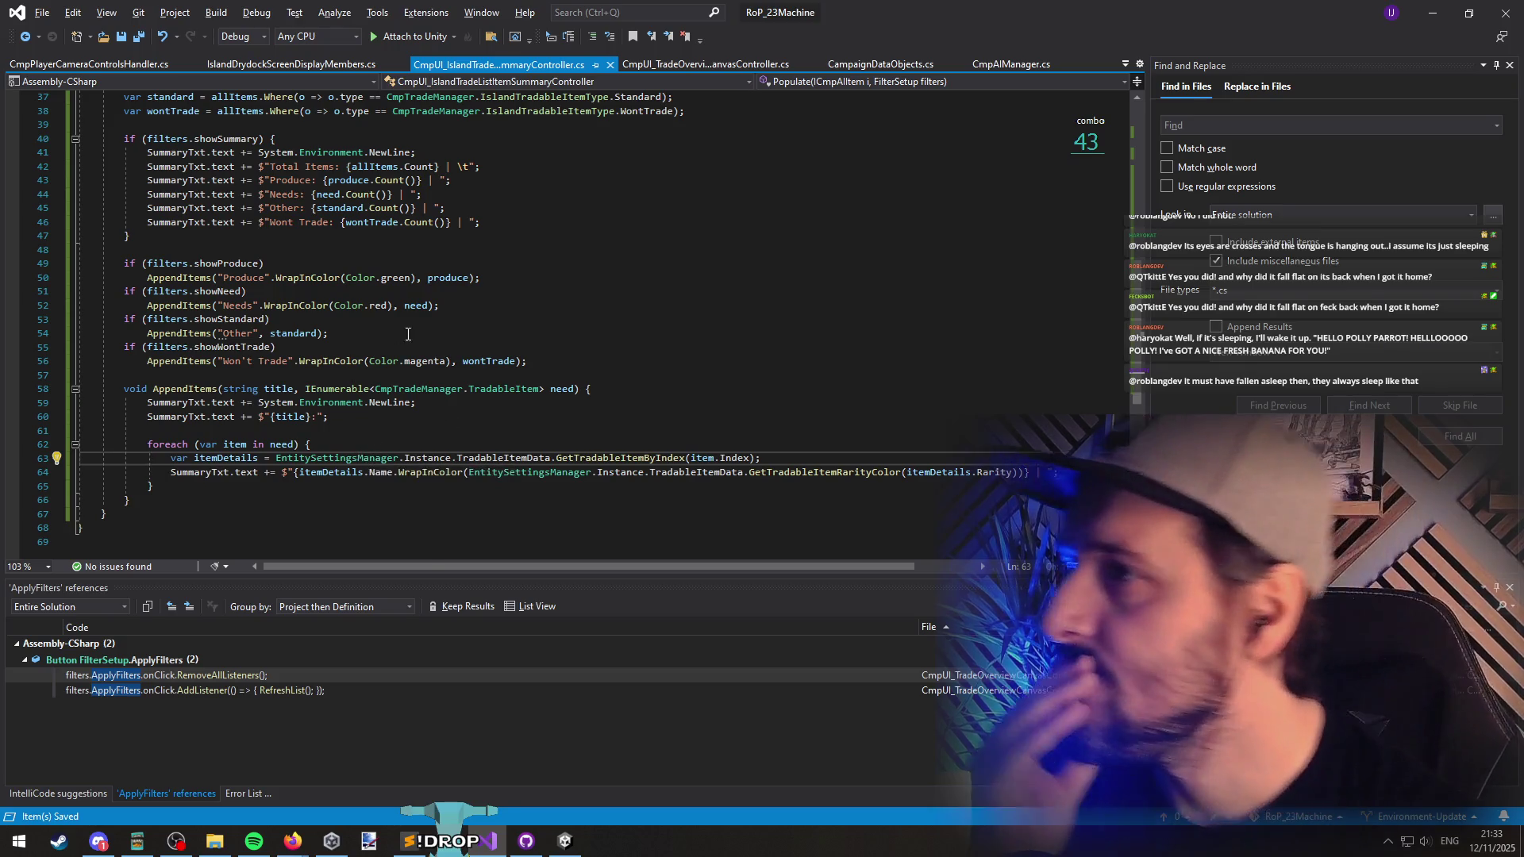
pyautogui.scroll(12, 366, 462)
pyautogui.click(370, 305)
# Step: Return to Unity to reload the script assemblies, then exit Play mode
pyautogui.click(278, 292)
pyautogui.click(1430, 10)
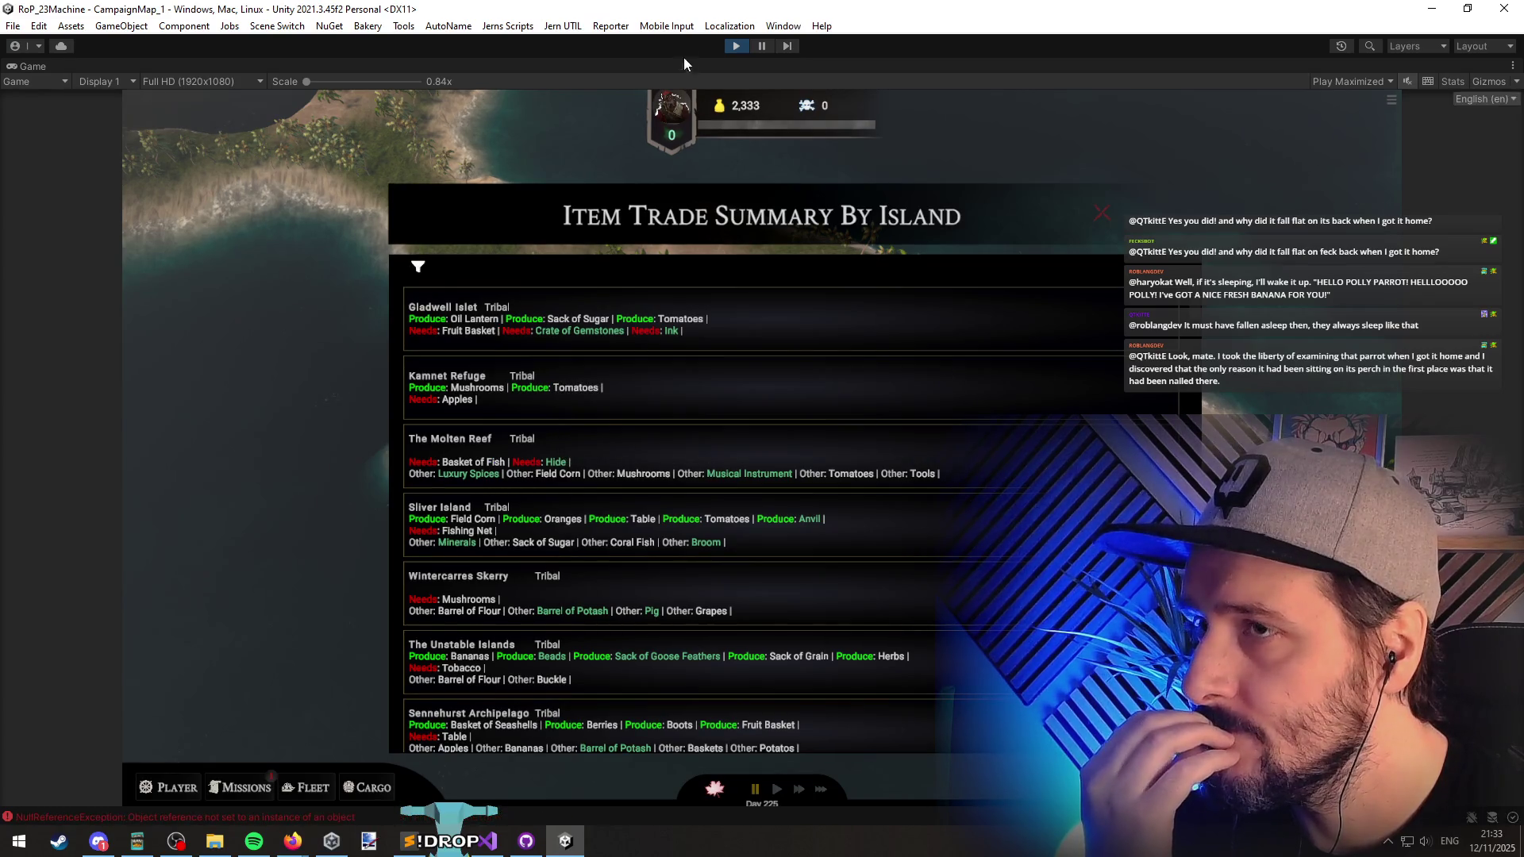
pyautogui.click(735, 46)
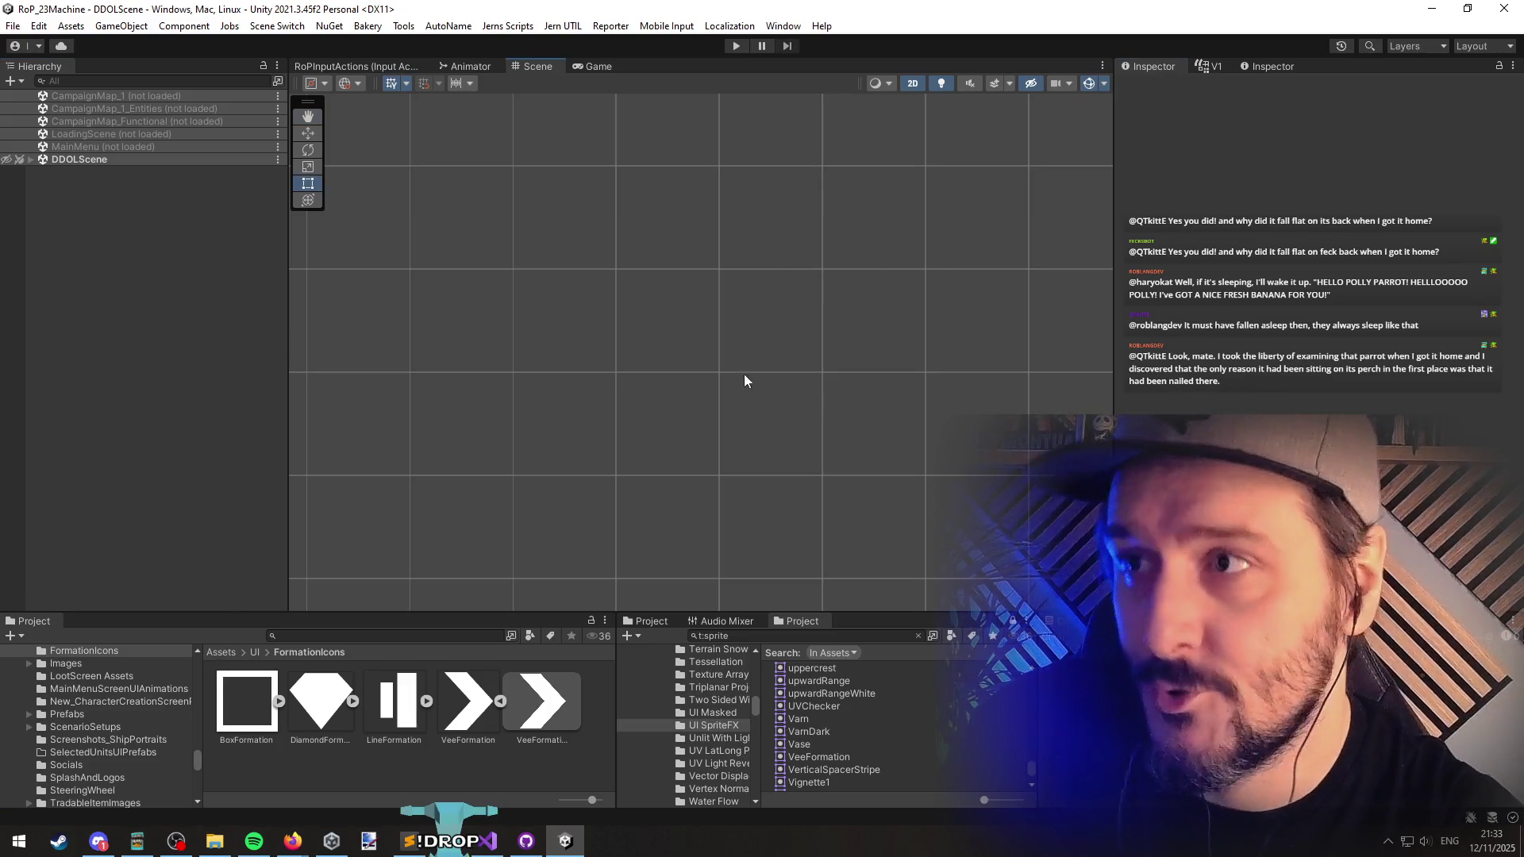
# Step: Switch to Discord from the taskbar
pyautogui.click(100, 845)
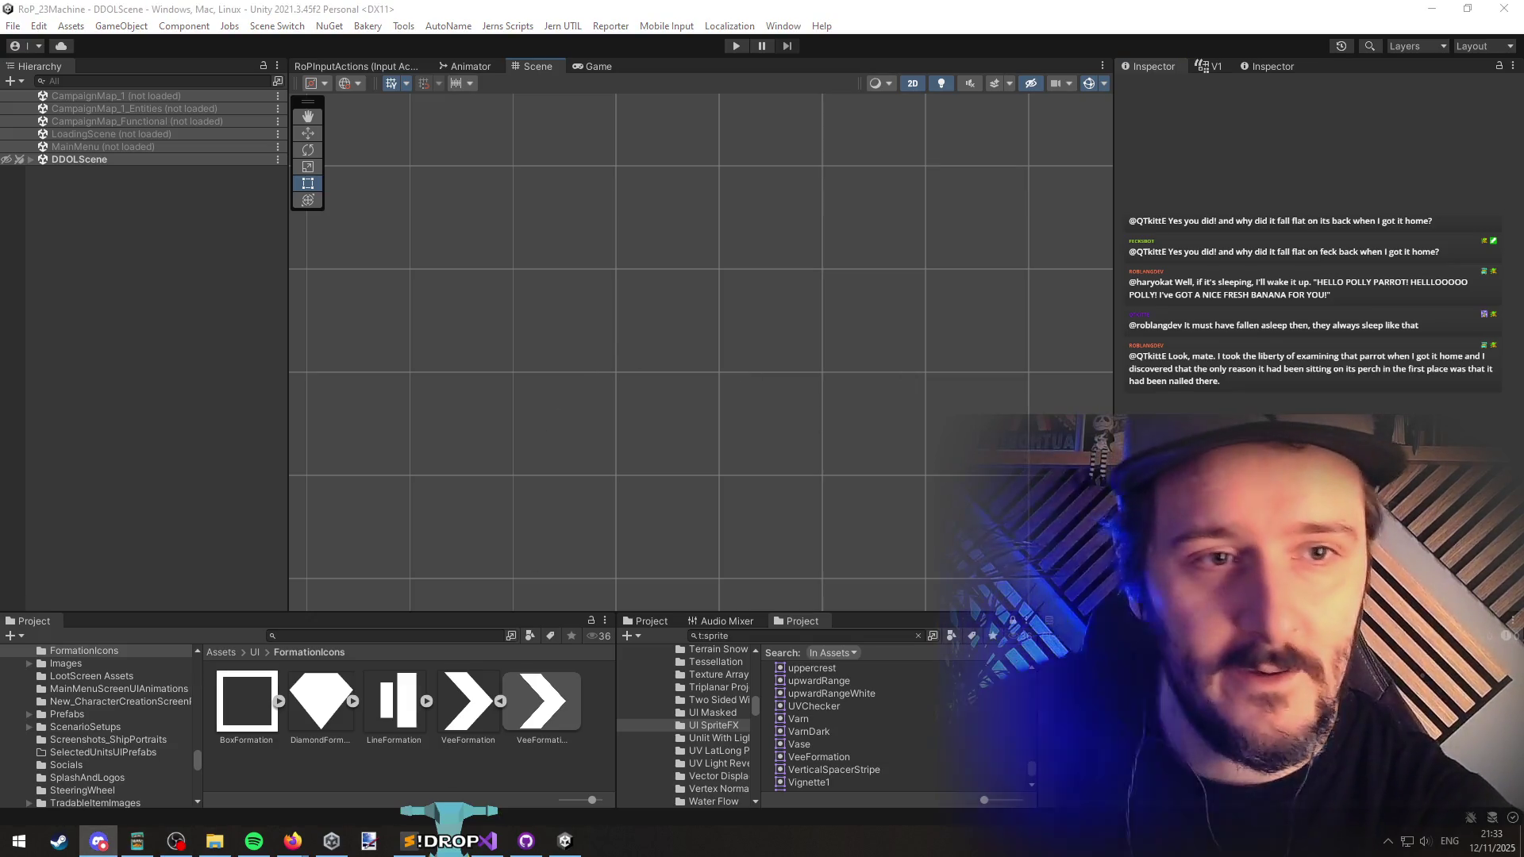